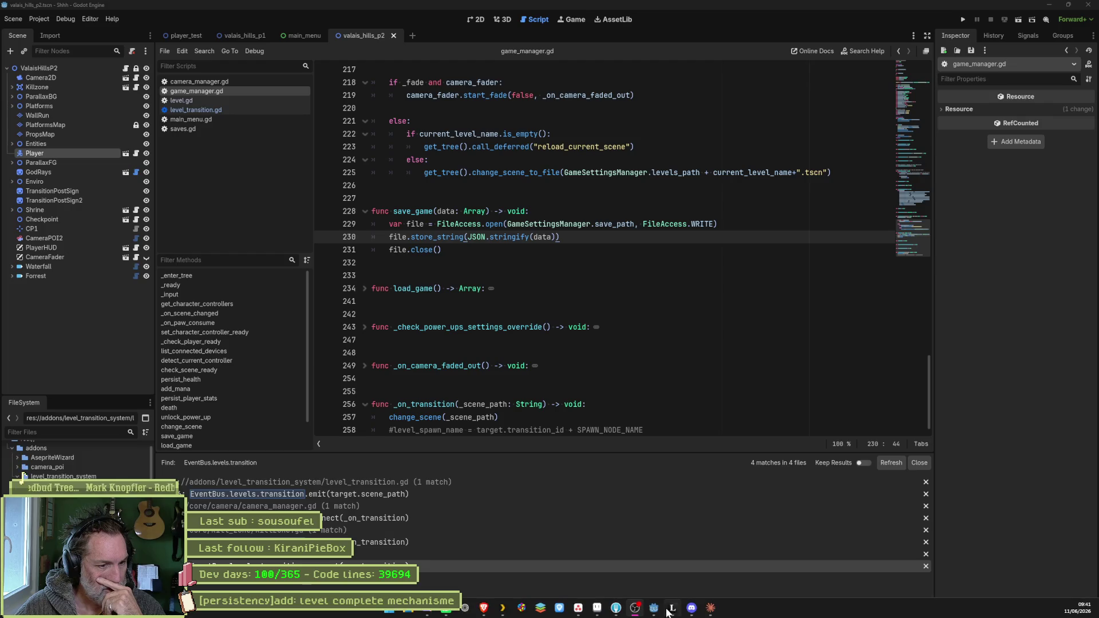
- Review the save_game function in game_manager.gd that writes JSON data to the save path
mouse_move(668, 611)
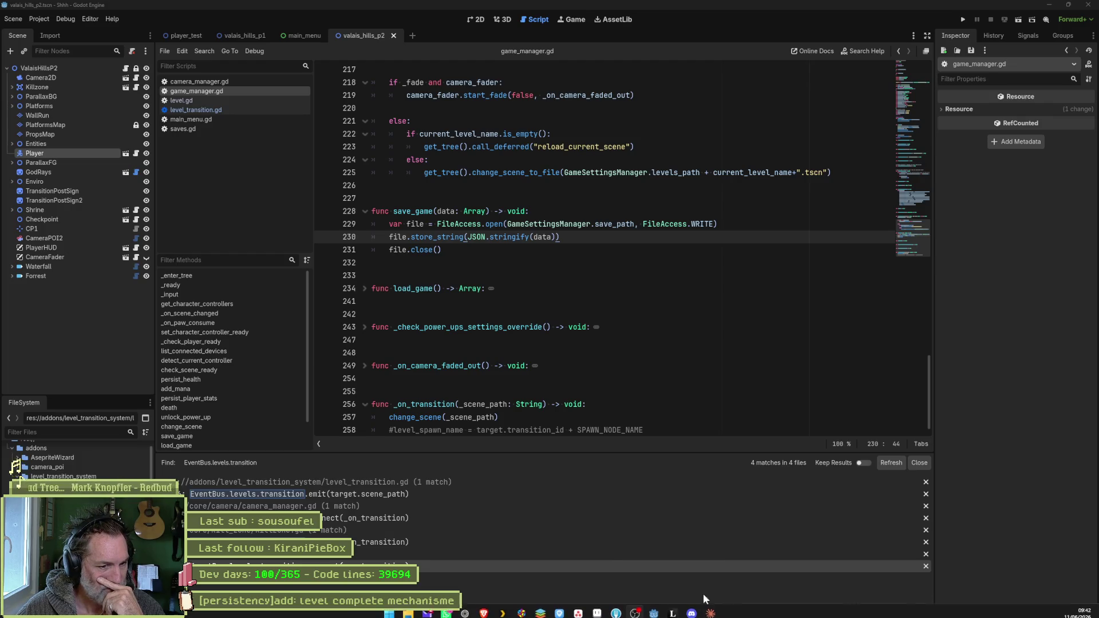
- Bring up the persistence sketch in Leonardo and recentre the notes
click(672, 611)
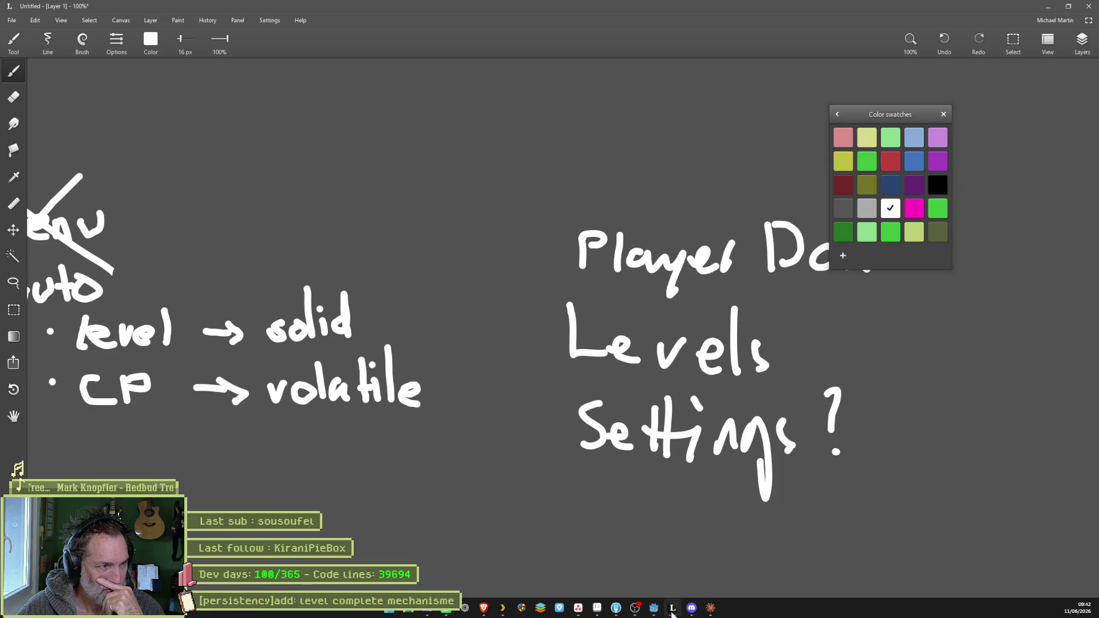
scroll(496, 373, down, 2)
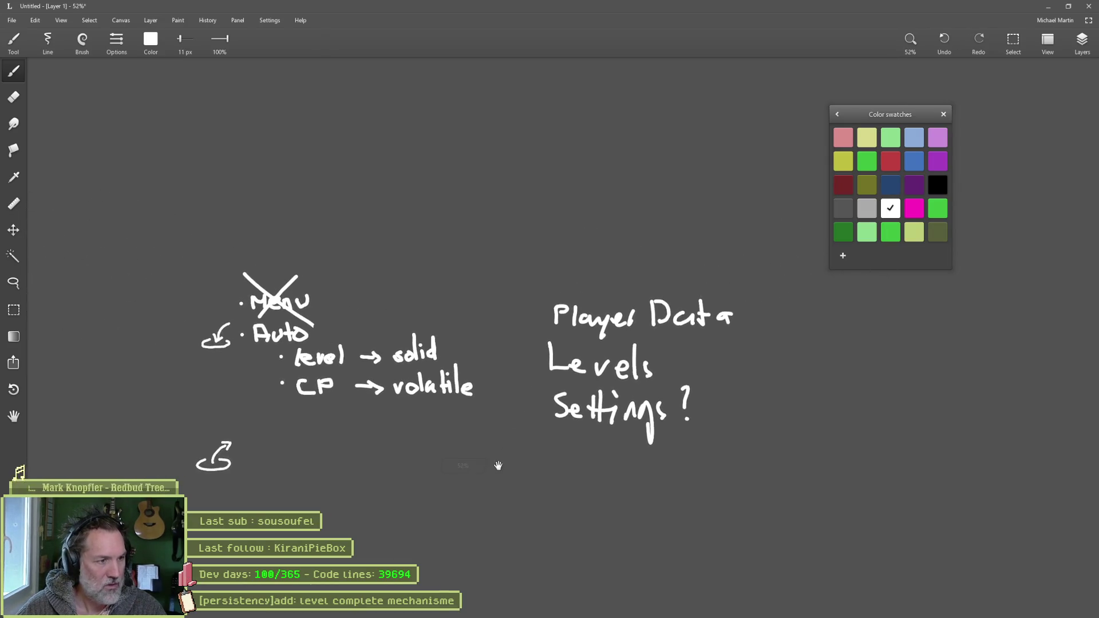
drag(497, 462, 491, 439)
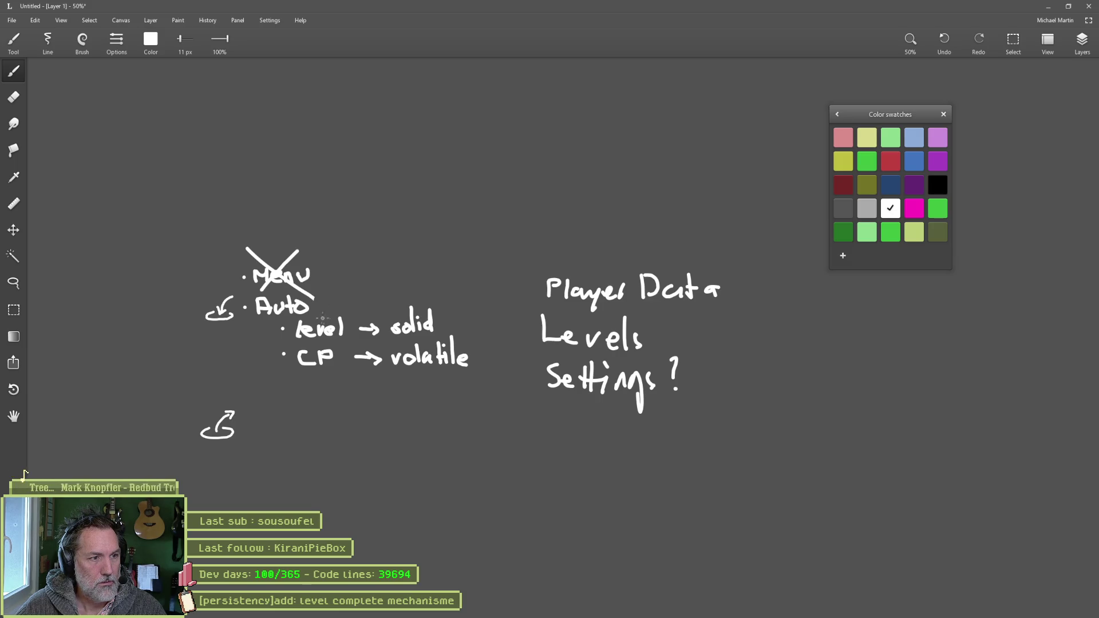
scroll(325, 402, up, 3)
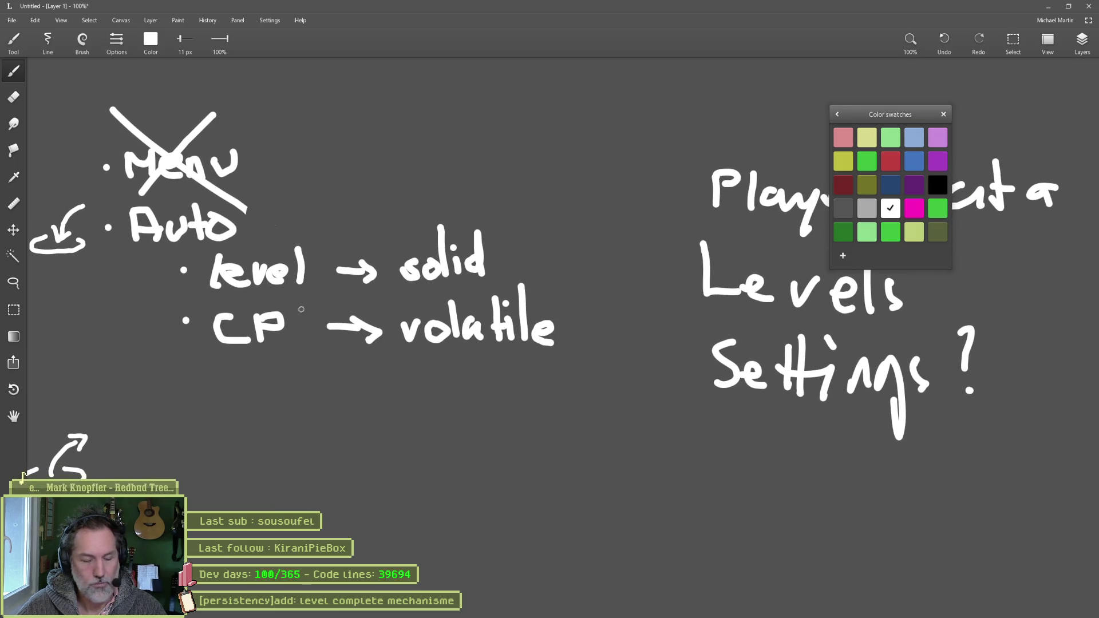
- Lasso the CP → volatile note and drag it further down
key(l)
mouse_move(178, 299)
mouse_down()
mouse_move(575, 306)
mouse_move(162, 372)
mouse_move(276, 302)
mouse_move(488, 297)
mouse_up()
mouse_move(487, 340)
mouse_down()
mouse_move(491, 415)
mouse_move(493, 405)
mouse_up()
key(Escape)
- Select the lower curled arrow and return to the Brush
scroll(493, 344, down, 3)
scroll(492, 343, left, 3)
mouse_move(237, 309)
mouse_down()
mouse_move(176, 303)
mouse_move(167, 448)
mouse_up()
key(e)
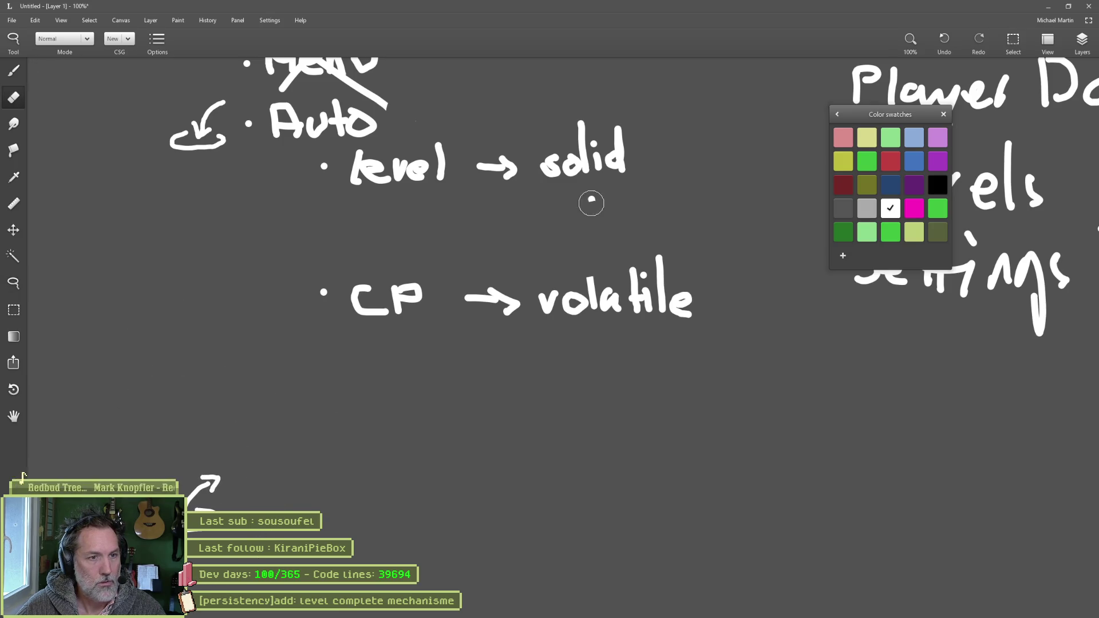
key(b)
scroll(615, 229, up, 2)
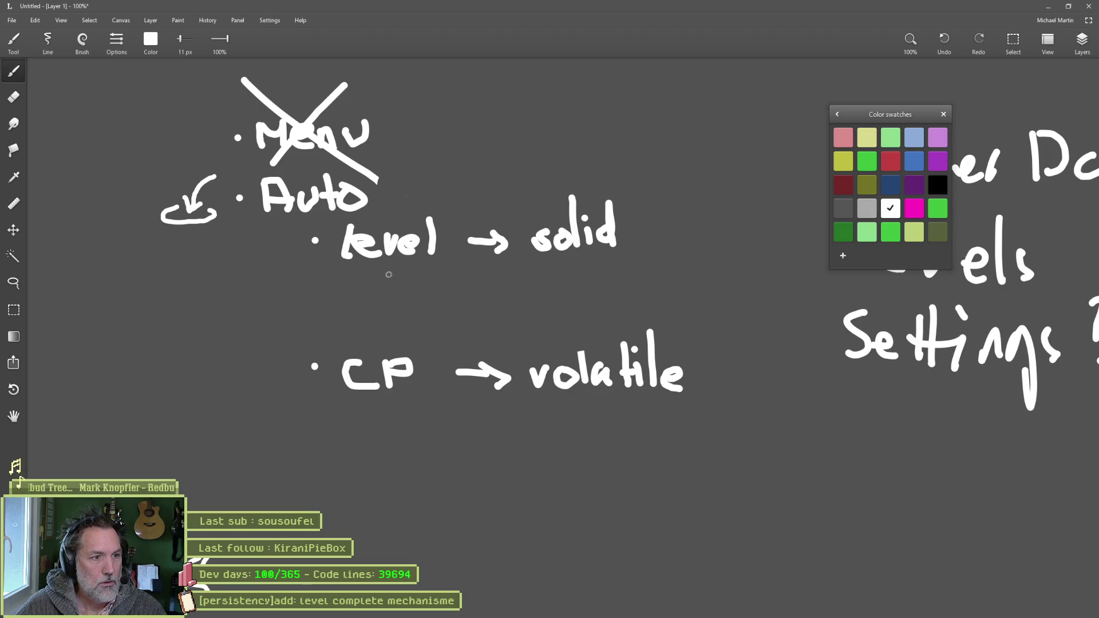
scroll(425, 271, up, 2)
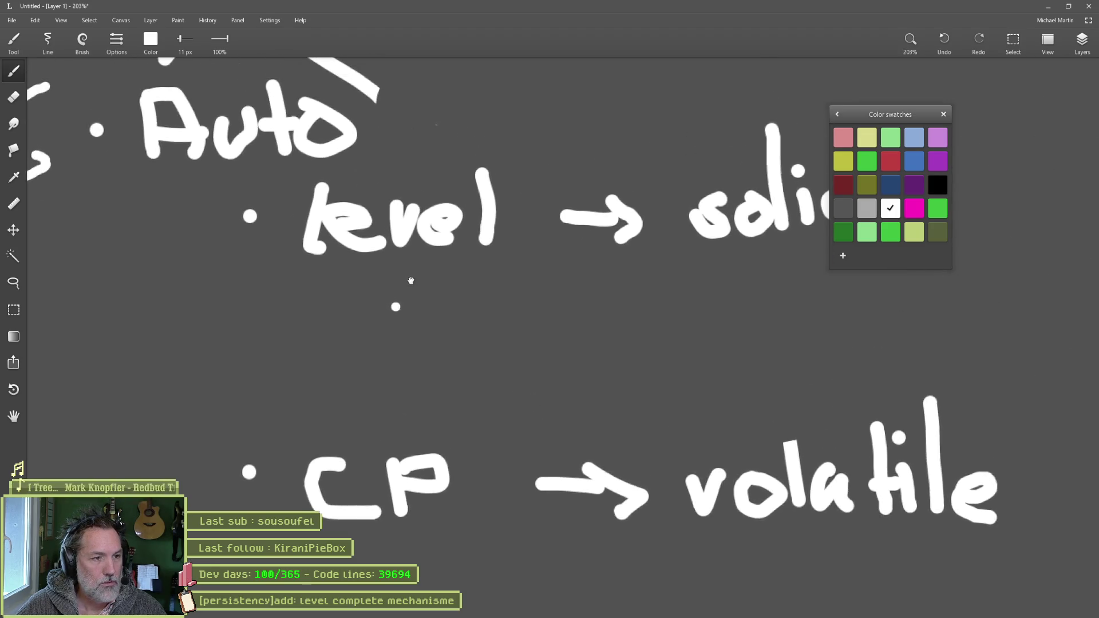
click(435, 295)
- Handwrite an 'unlocked list' sub-point under level → solid
mouse_move(435, 295)
mouse_down()
mouse_move(456, 313)
mouse_move(508, 312)
mouse_move(539, 293)
mouse_move(584, 314)
mouse_move(596, 287)
mouse_move(642, 282)
mouse_move(652, 302)
mouse_up()
mouse_move(710, 272)
mouse_down()
mouse_move(709, 314)
mouse_move(731, 313)
mouse_up()
click(729, 290)
click(732, 276)
mouse_move(765, 281)
mouse_down()
mouse_move(738, 312)
mouse_move(778, 312)
mouse_move(800, 279)
mouse_up()
- Add a second bullet reading 'current' below it
click(392, 361)
drag(444, 346, 435, 366)
drag(459, 353, 491, 350)
mouse_move(506, 371)
mouse_down()
mouse_move(518, 350)
mouse_move(570, 347)
mouse_up()
drag(575, 360, 601, 373)
mouse_move(615, 352)
mouse_down()
mouse_move(618, 372)
mouse_move(646, 372)
mouse_up()
drag(667, 331, 675, 369)
mouse_move(655, 358)
mouse_down()
mouse_move(693, 350)
mouse_move(553, 371)
mouse_up()
- Draw an arrow from the Levels note to solid
scroll(712, 294, down, 2)
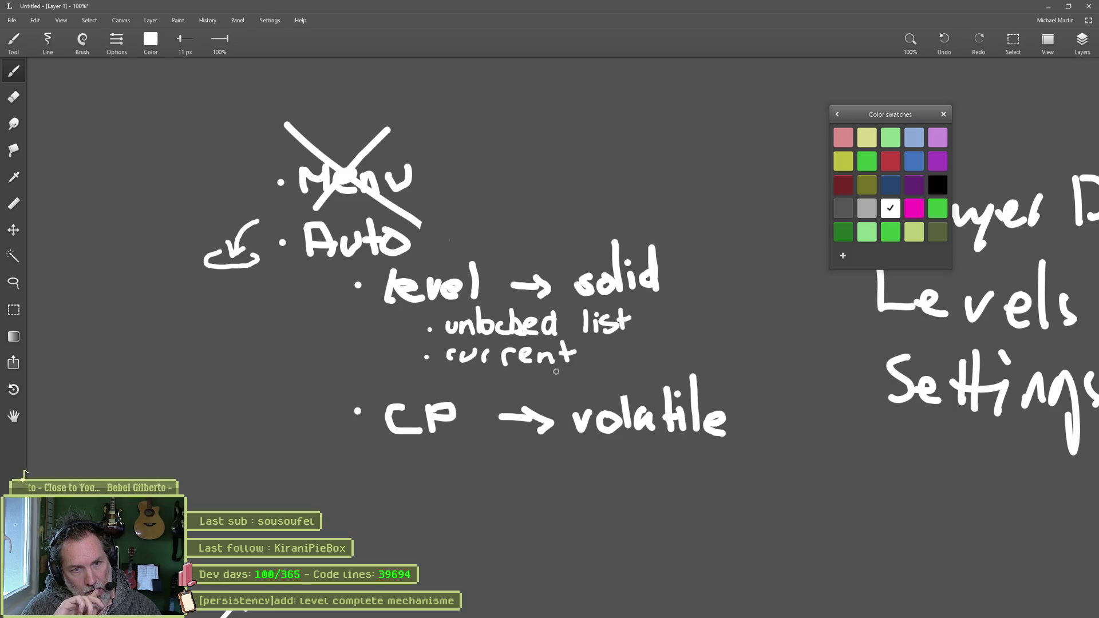
scroll(556, 371, down, 2)
mouse_move(556, 371)
mouse_down()
mouse_move(347, 369)
mouse_move(467, 346)
mouse_up()
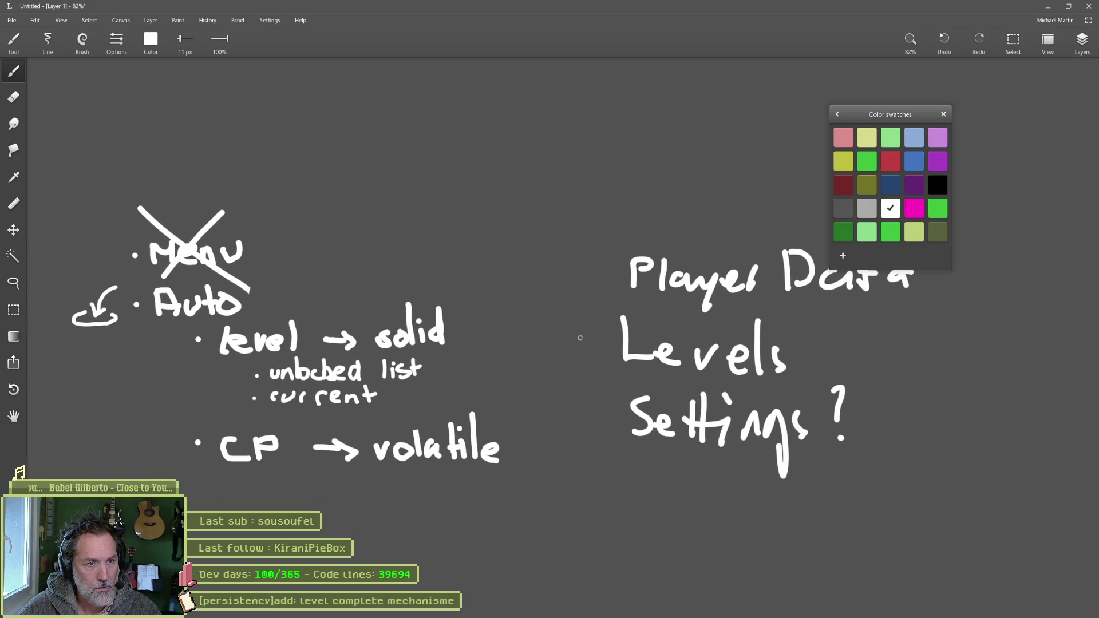
mouse_move(601, 344)
mouse_down()
mouse_move(480, 335)
mouse_move(483, 349)
mouse_up()
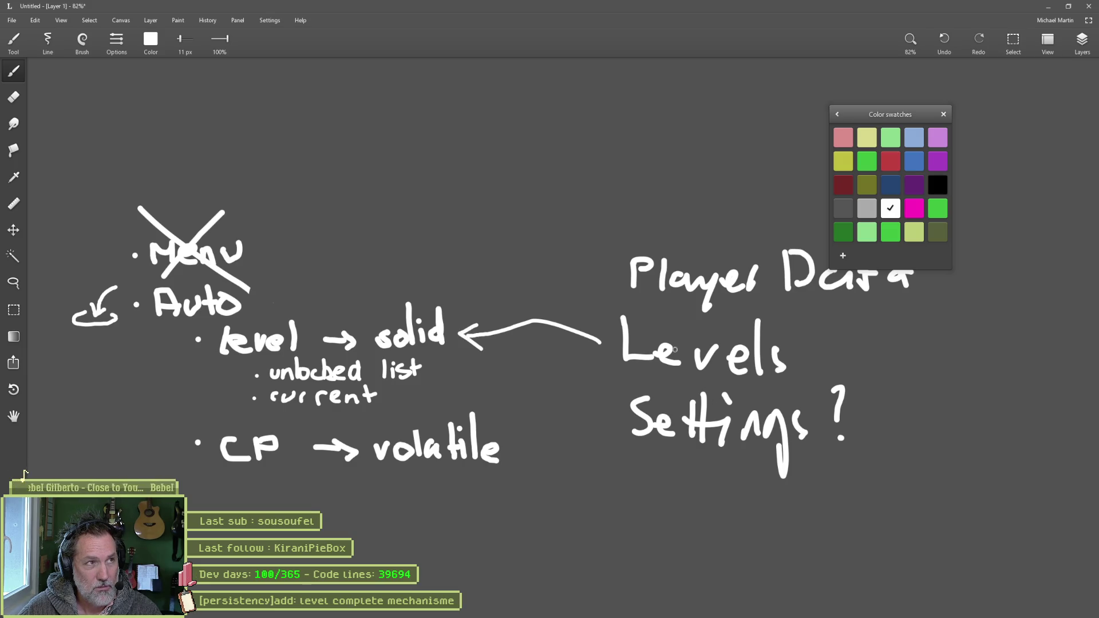
- Select the entire notes area of the sketch
scroll(608, 296, down, 3)
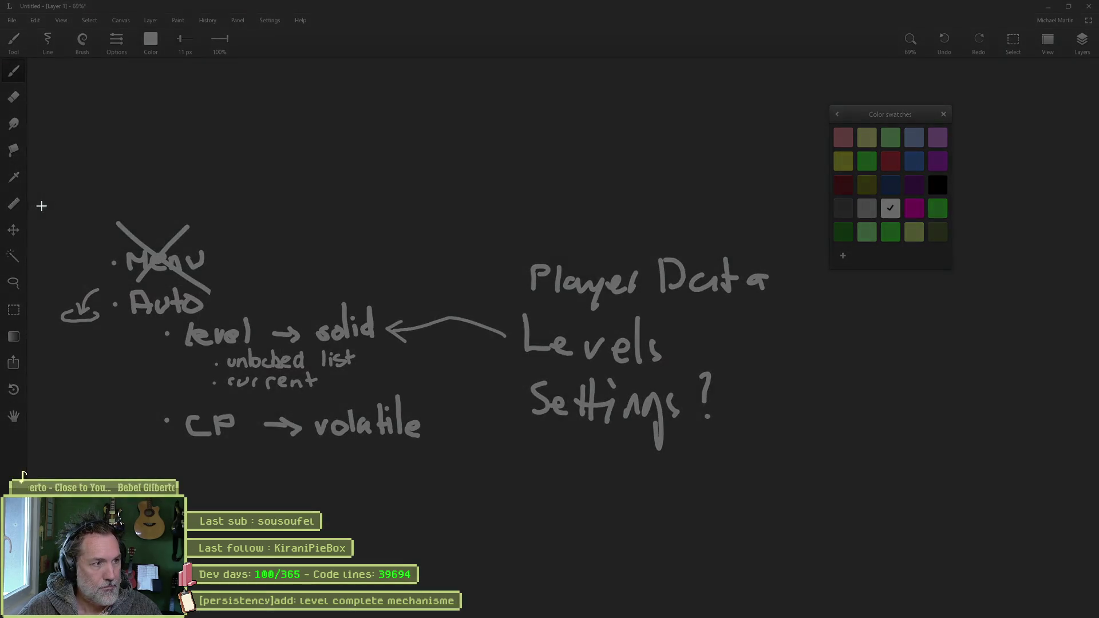
drag(46, 202, 773, 456)
click(578, 612)
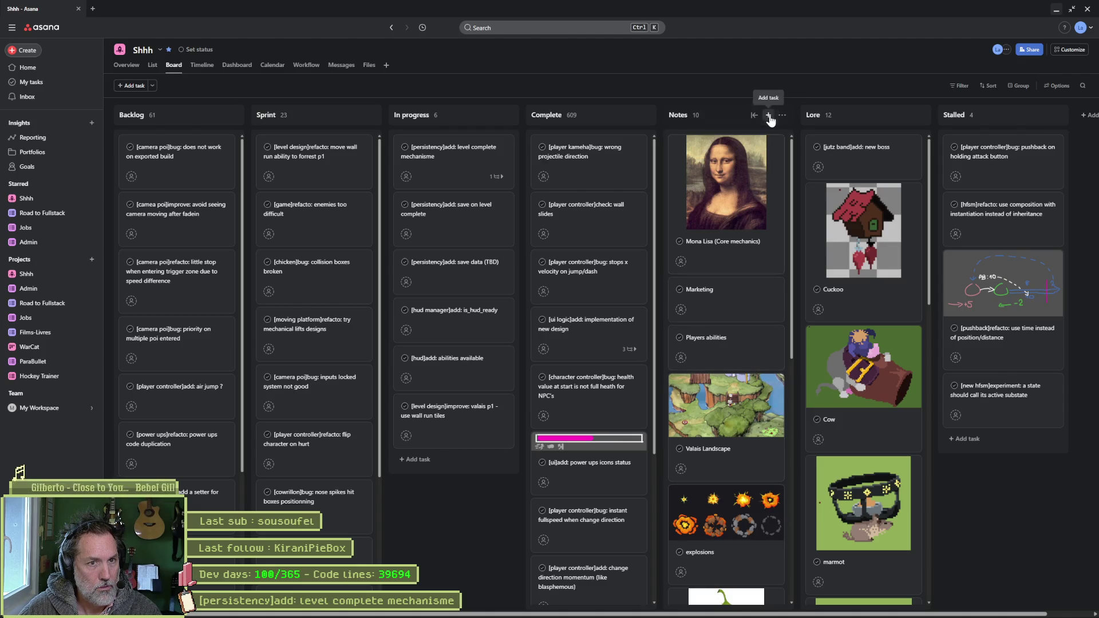
- Create a 'Persistency' task in the Notes column with the sketch pasted as its description
click(768, 115)
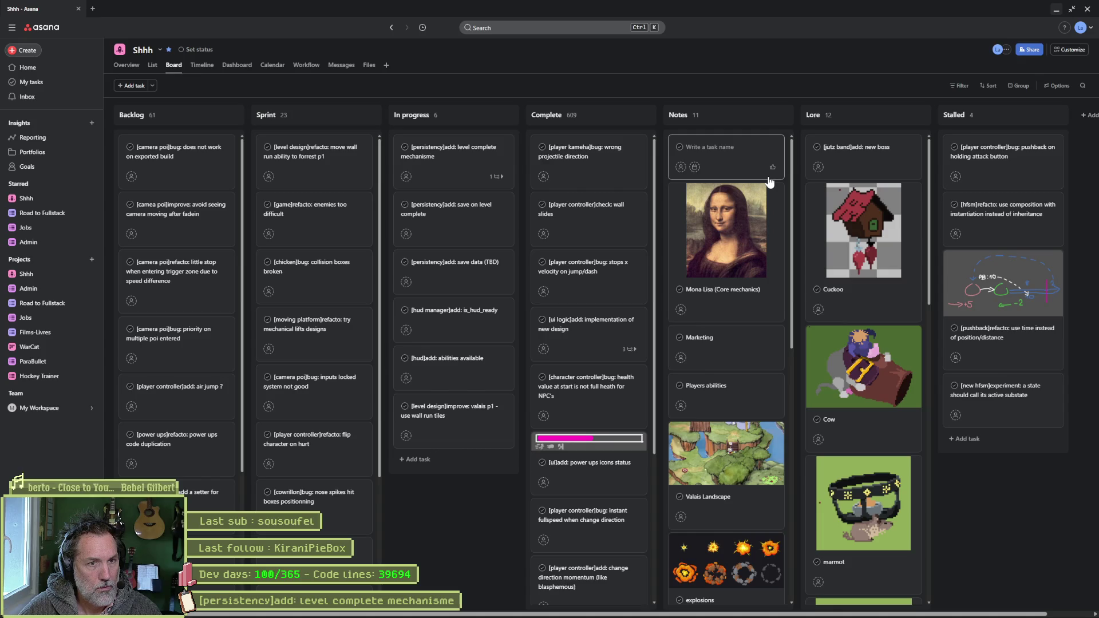
text(Persistency)
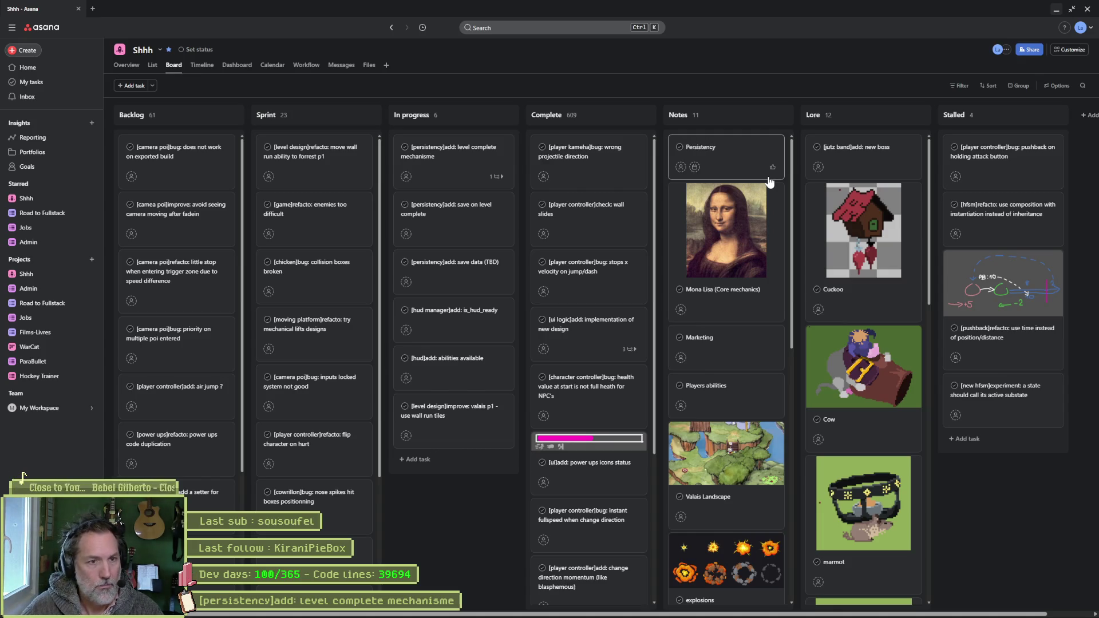
click(730, 147)
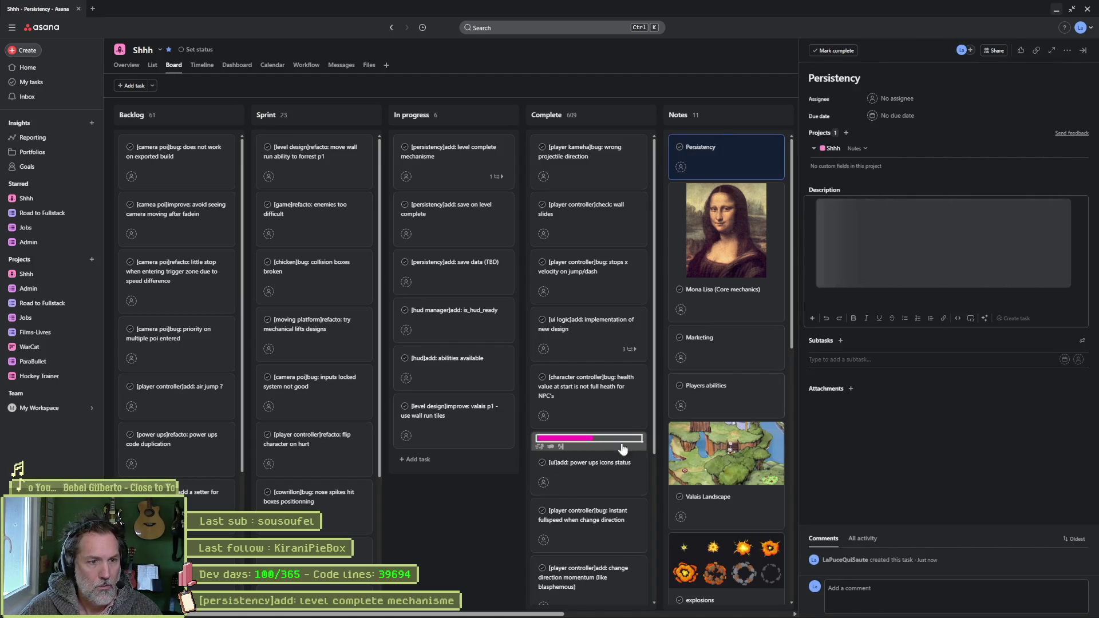
click(478, 522)
- Move the Persistency card below Mona Lisa and recheck its sketch description
drag(712, 212, 762, 285)
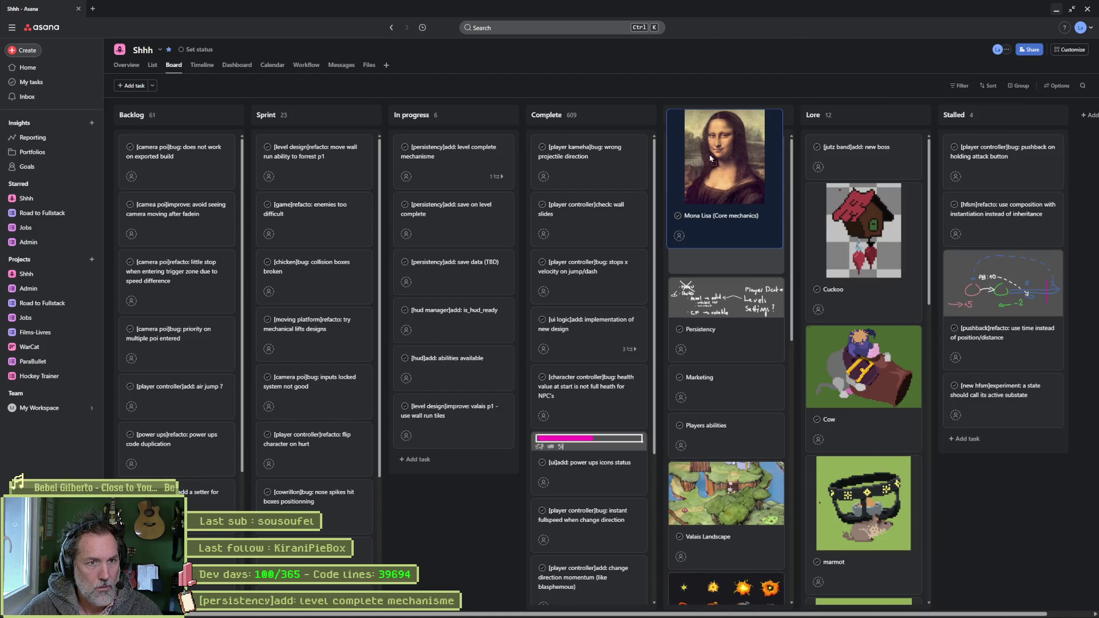
click(763, 285)
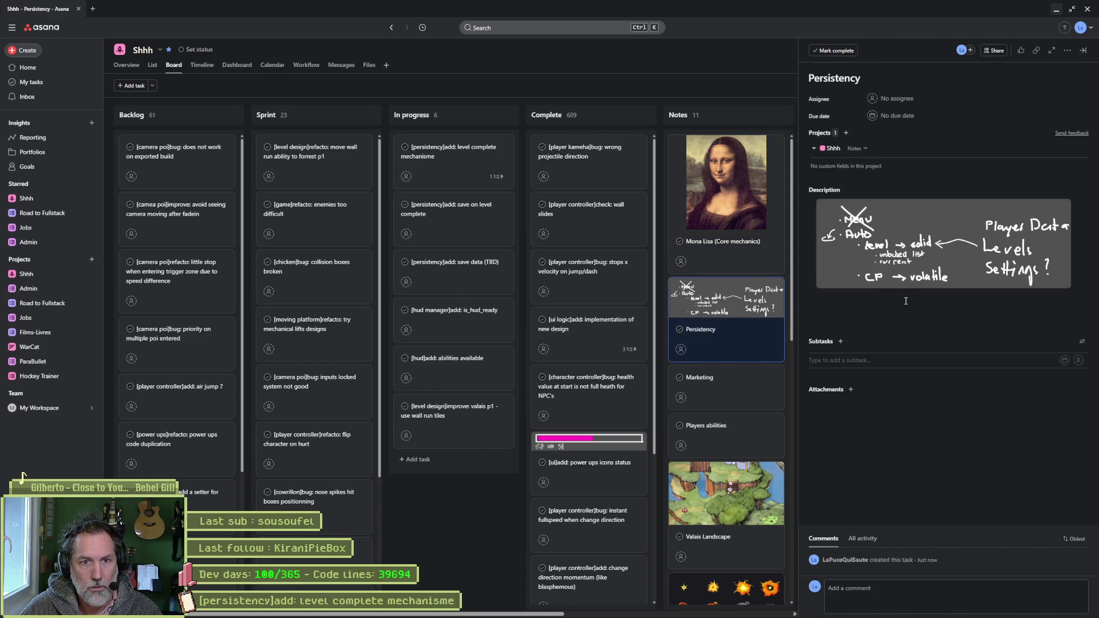
click(867, 292)
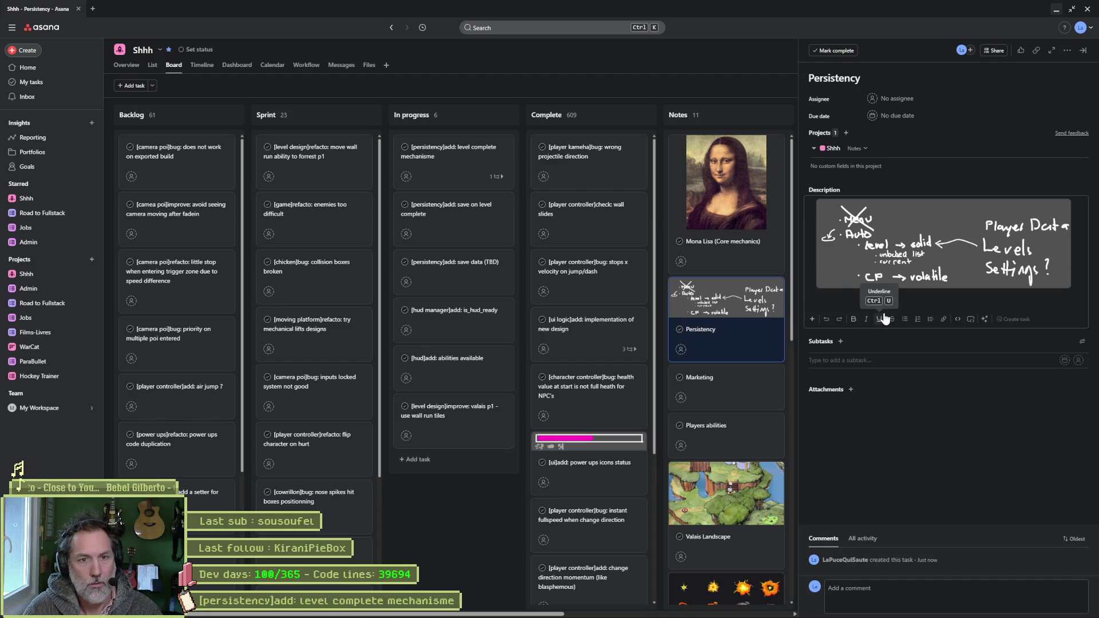
click(913, 478)
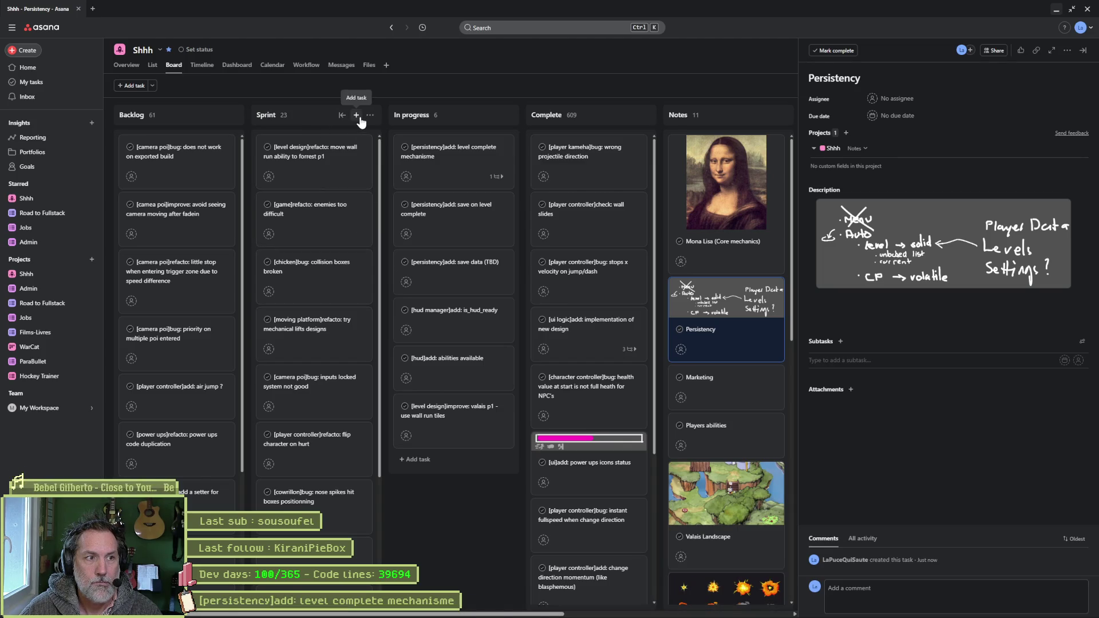
- Add the Sprint task '[game map]add: game map to access levels' and return to Leonardo
click(357, 115)
text([game ma)
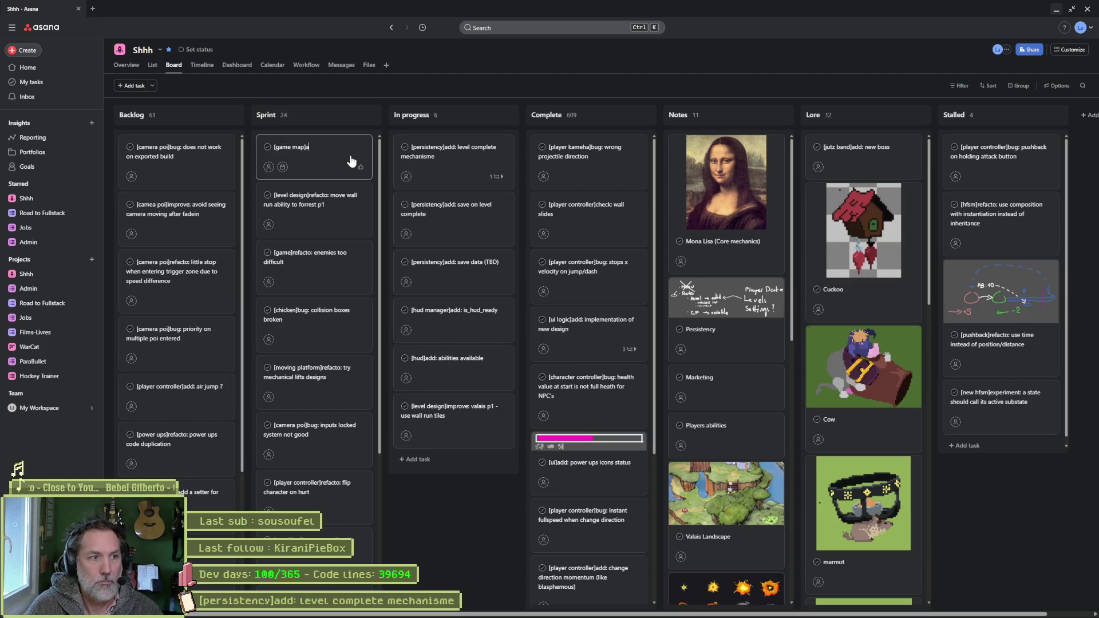
text(p]add: gam)
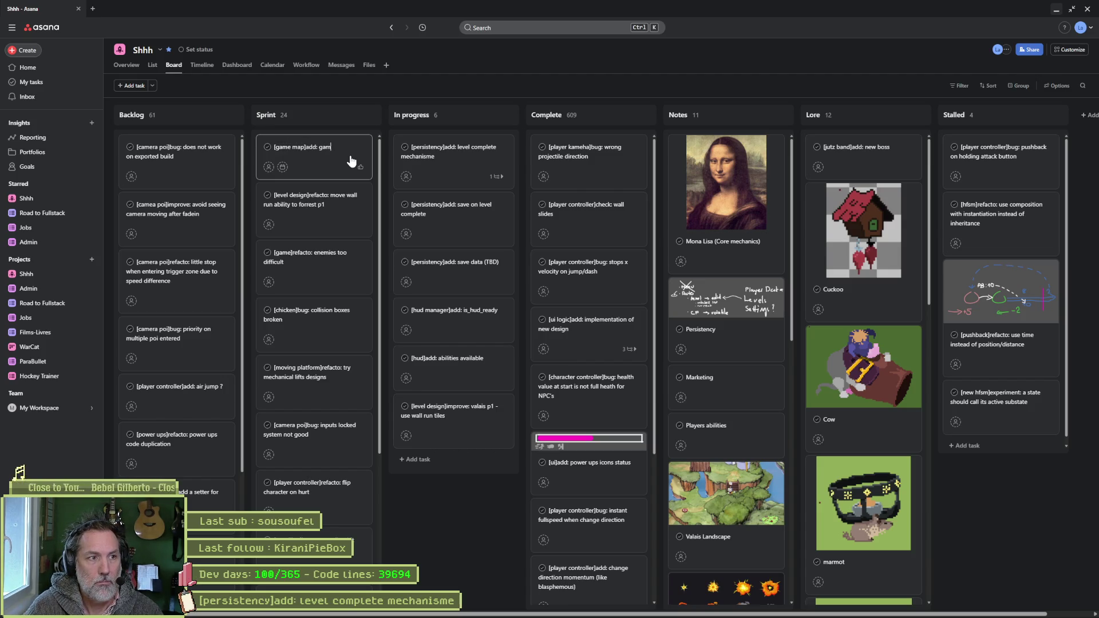
text(cess levels)
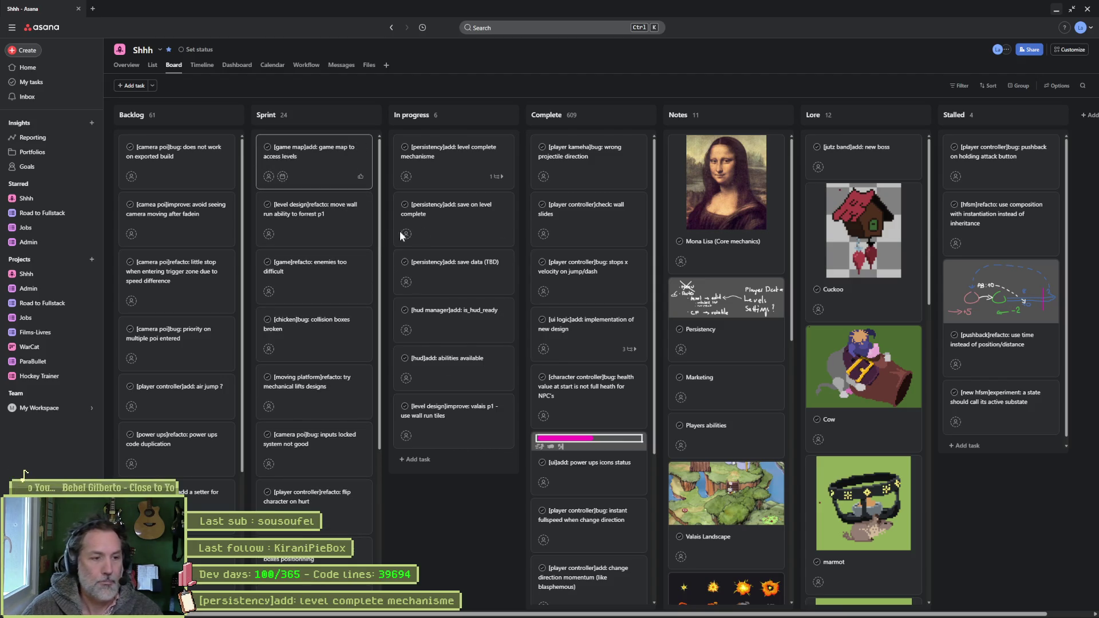
click(1056, 9)
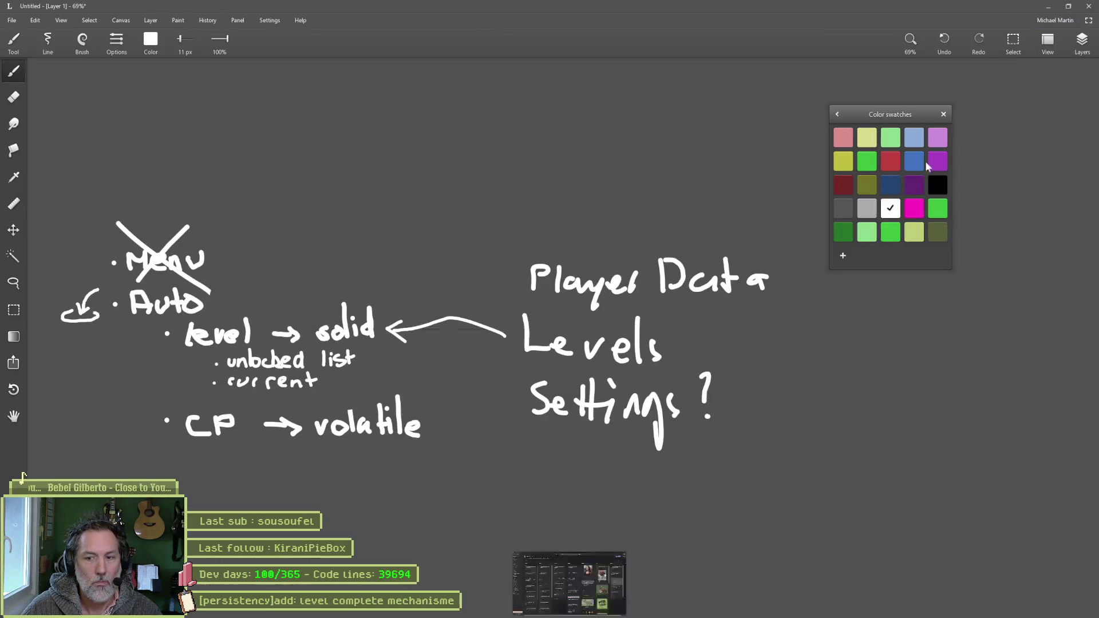
- Check the ValaisHillsP2 Level ID, then open level_transition.gd at the EventBus.levels.transition emit
click(1048, 6)
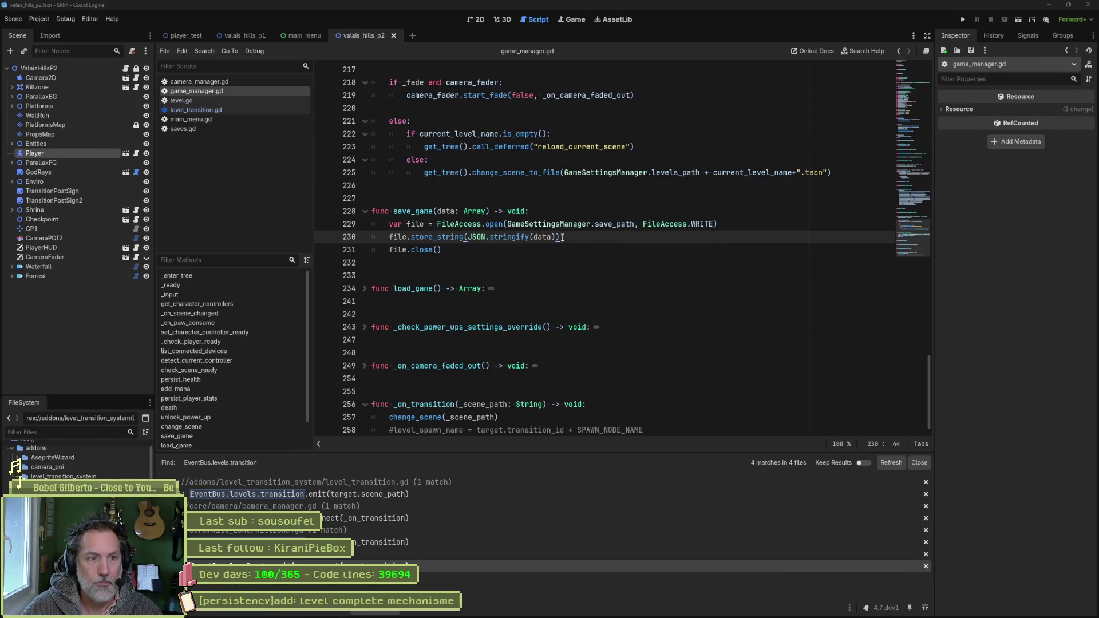
click(582, 245)
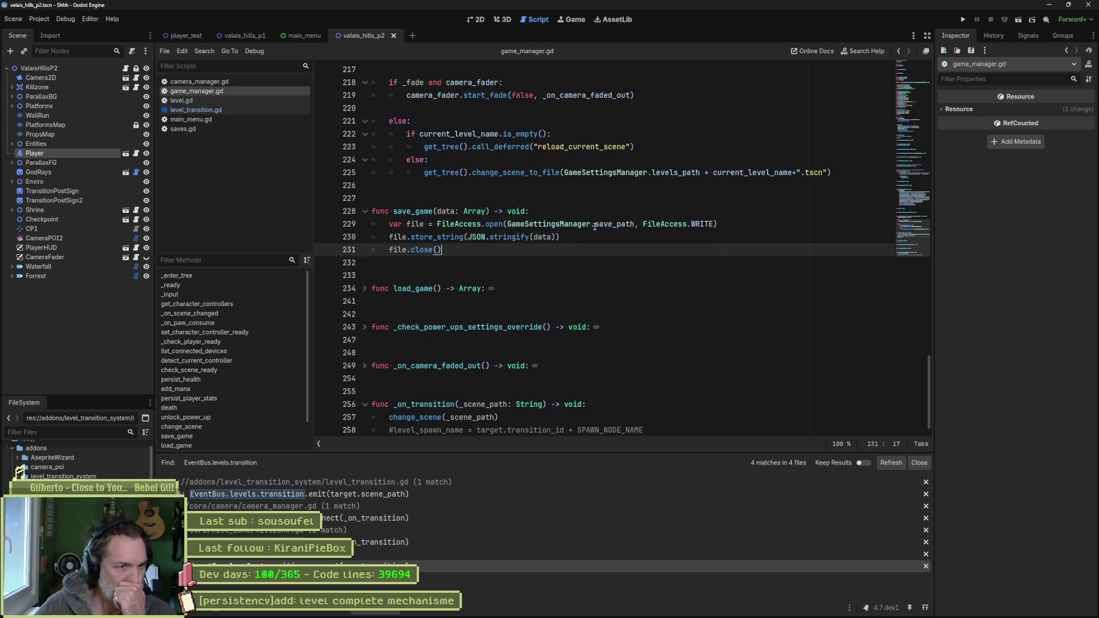
mouse_move(596, 227)
click(101, 70)
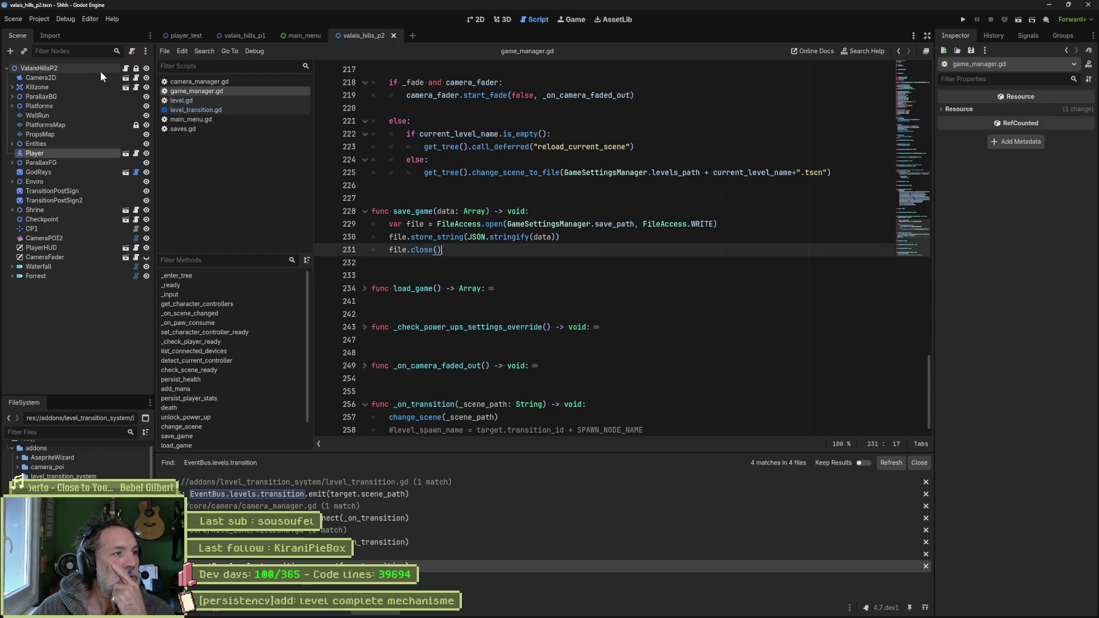
click(1058, 113)
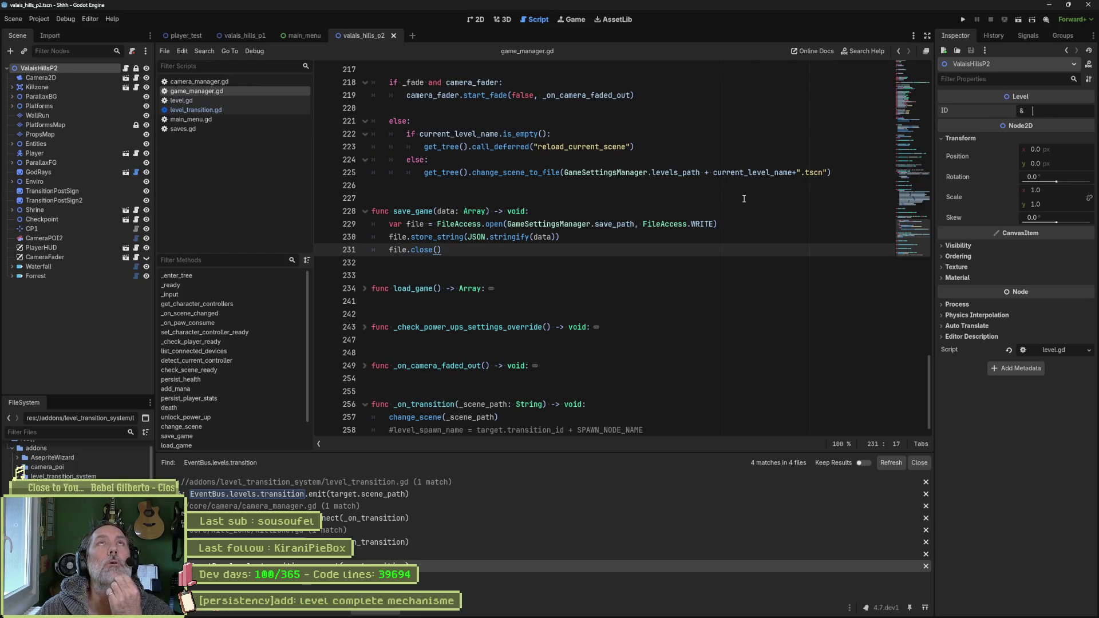
click(229, 109)
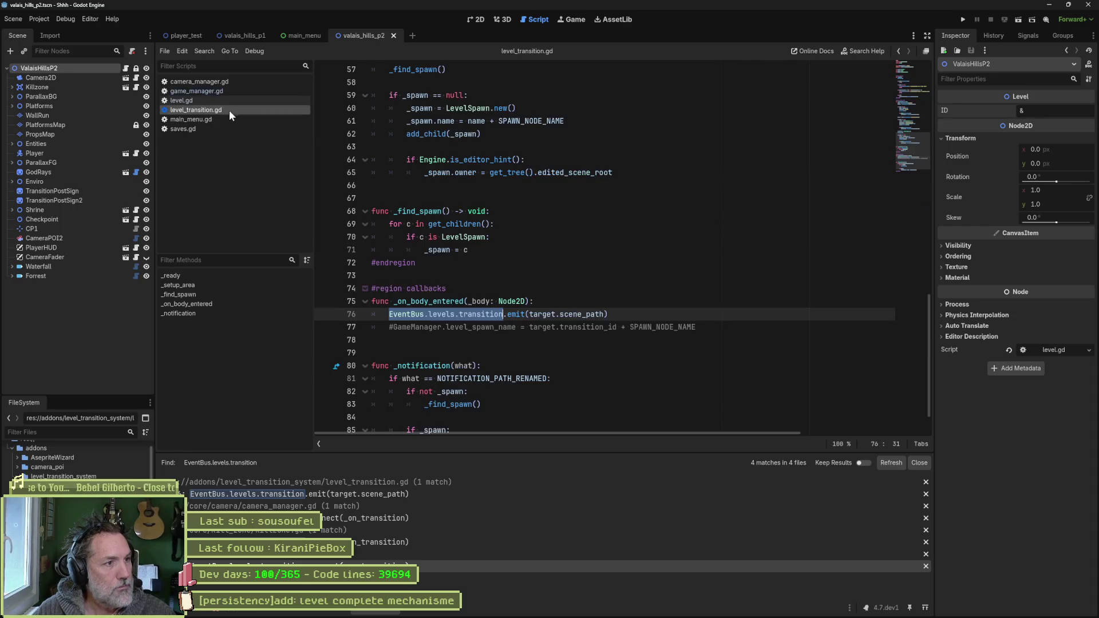
mouse_move(597, 607)
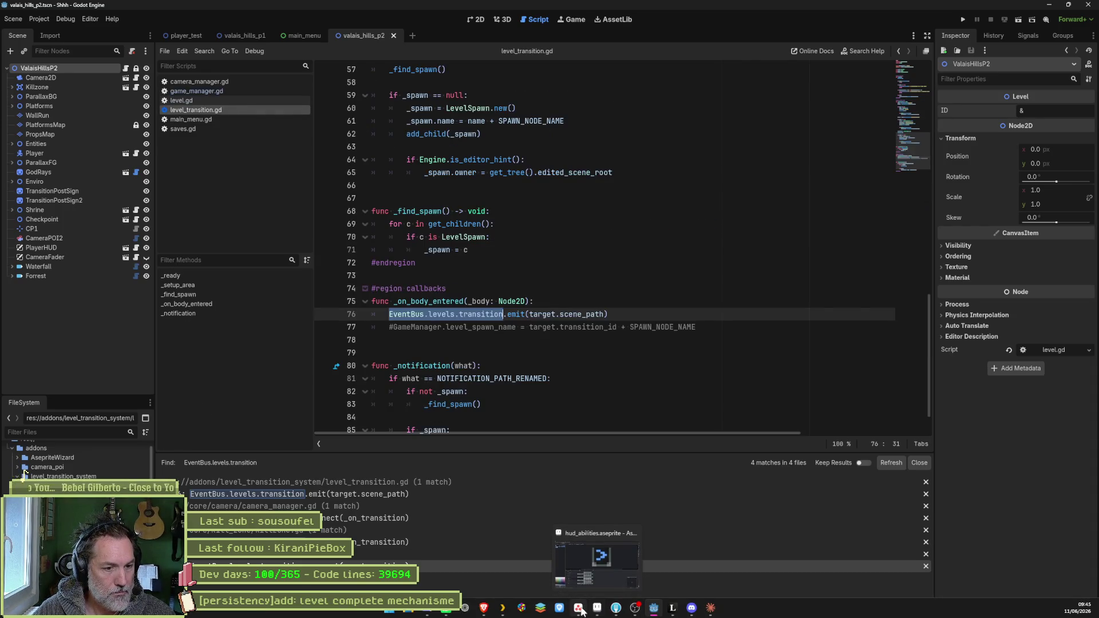
click(597, 566)
click(451, 167)
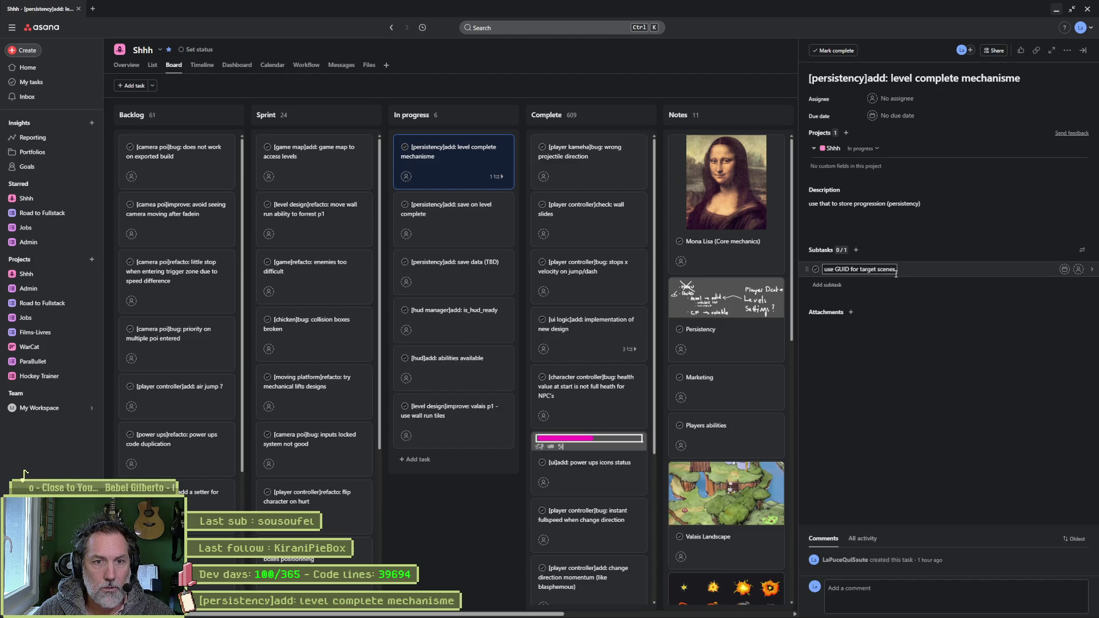
key(alt+Tab)
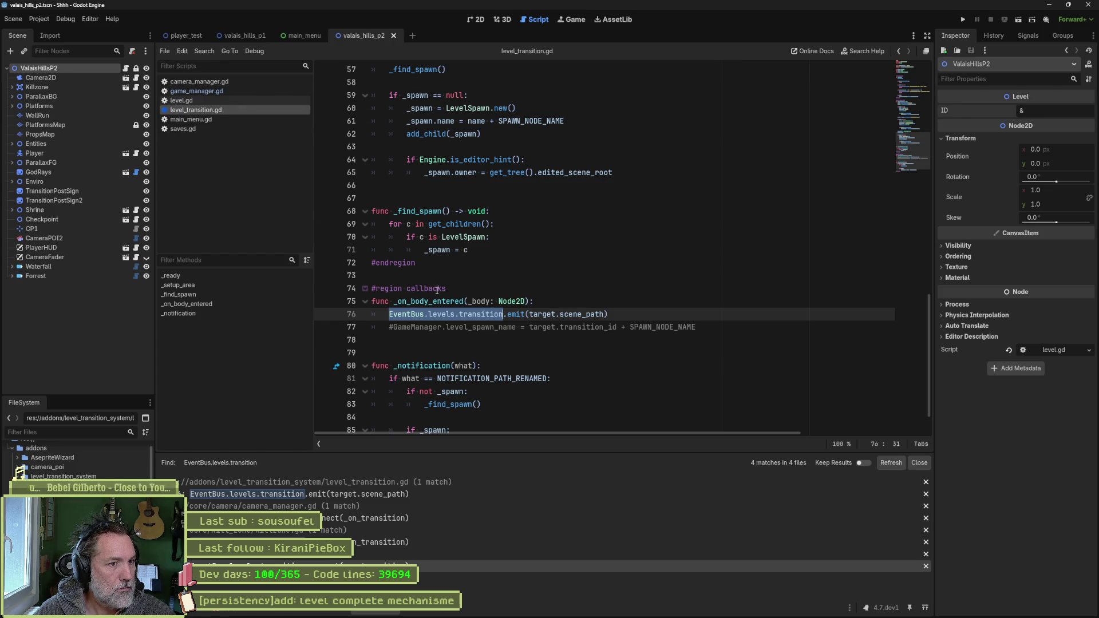
- Check the save code in game_manager.gd, then return to level_transition.gd's exported target line
mouse_move(495, 315)
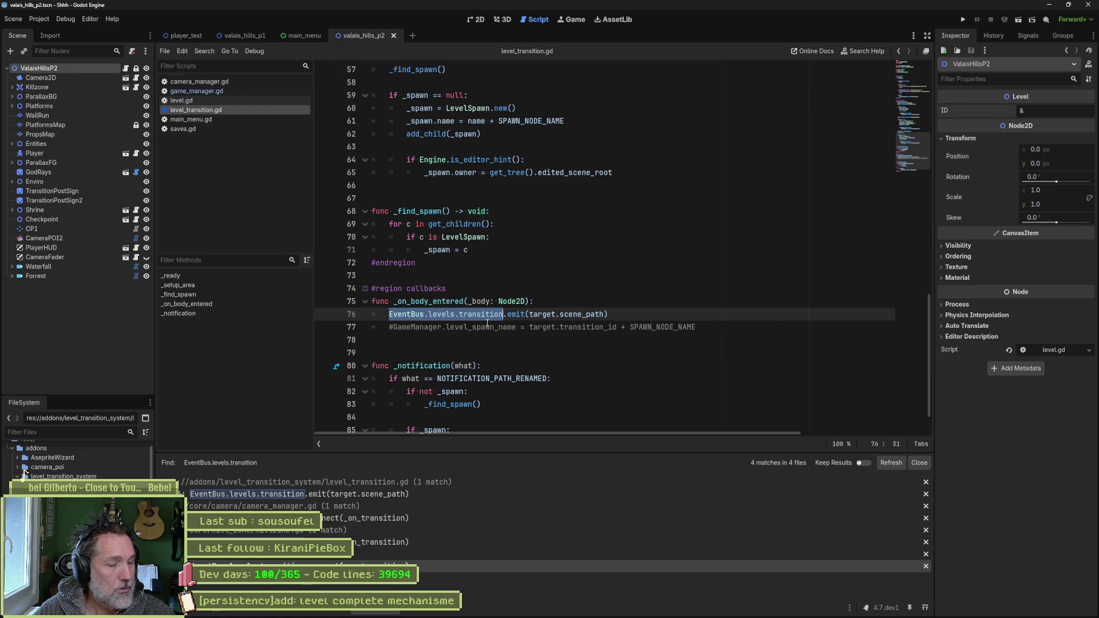
click(231, 92)
scroll(217, 407, down, 2)
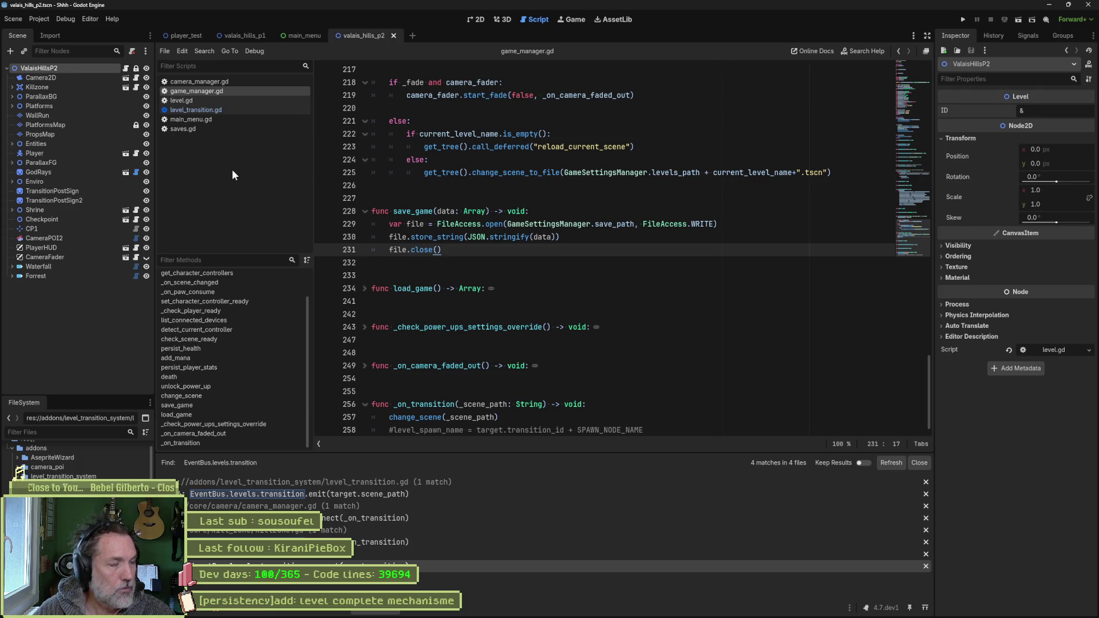
key(Return)
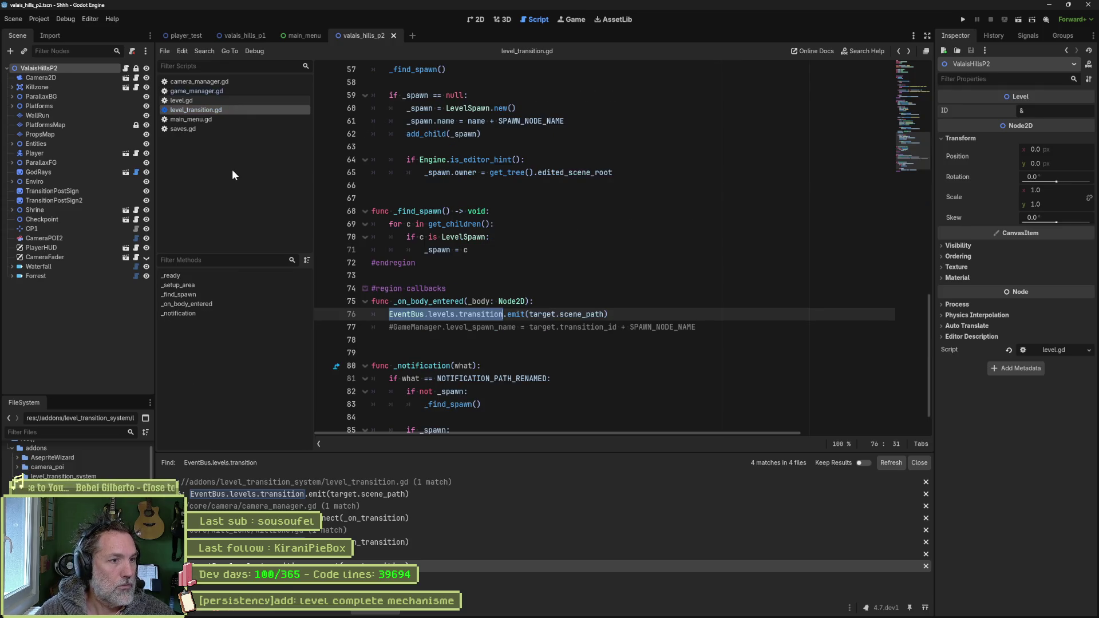
drag(907, 141, 915, 61)
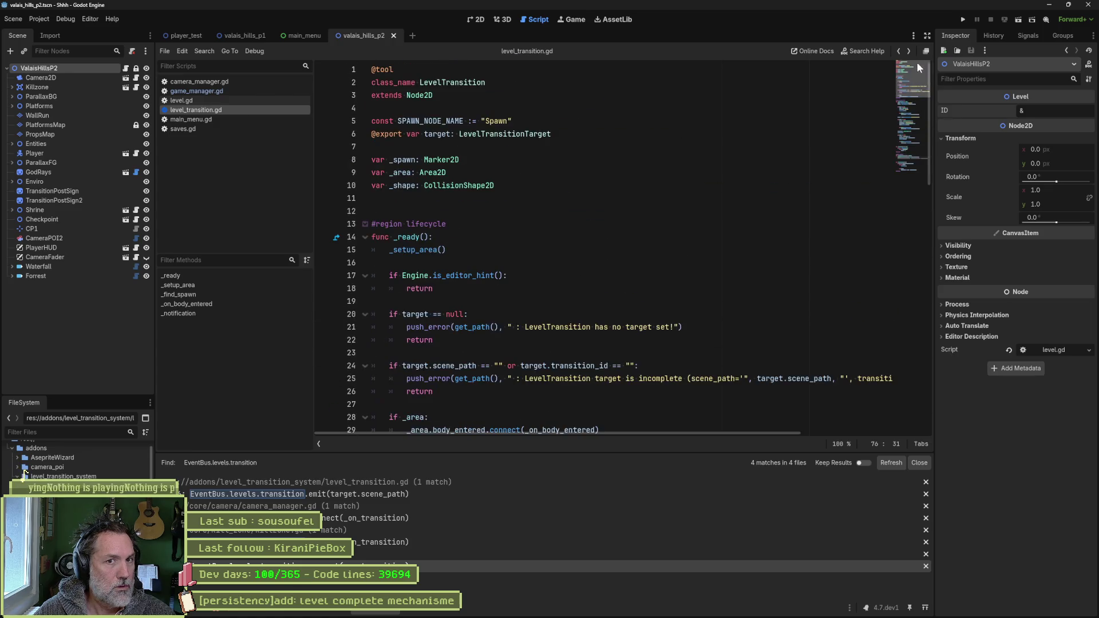
click(603, 140)
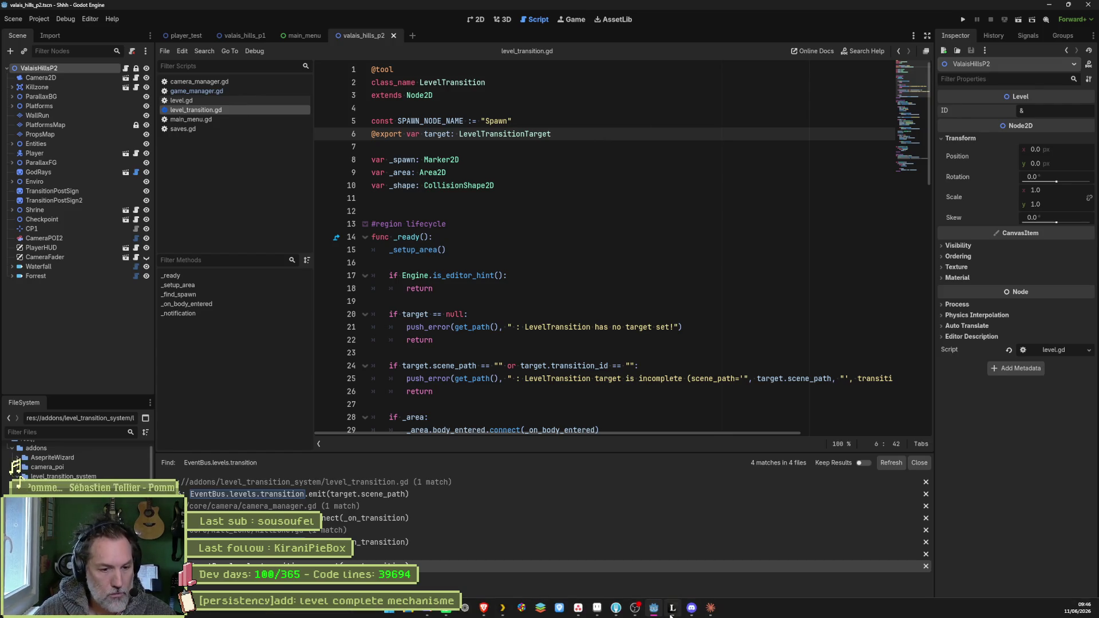
click(672, 614)
- Draw a trimmed middle line with arrows beside the 0, plus short left and right lines
scroll(481, 378, down, 5)
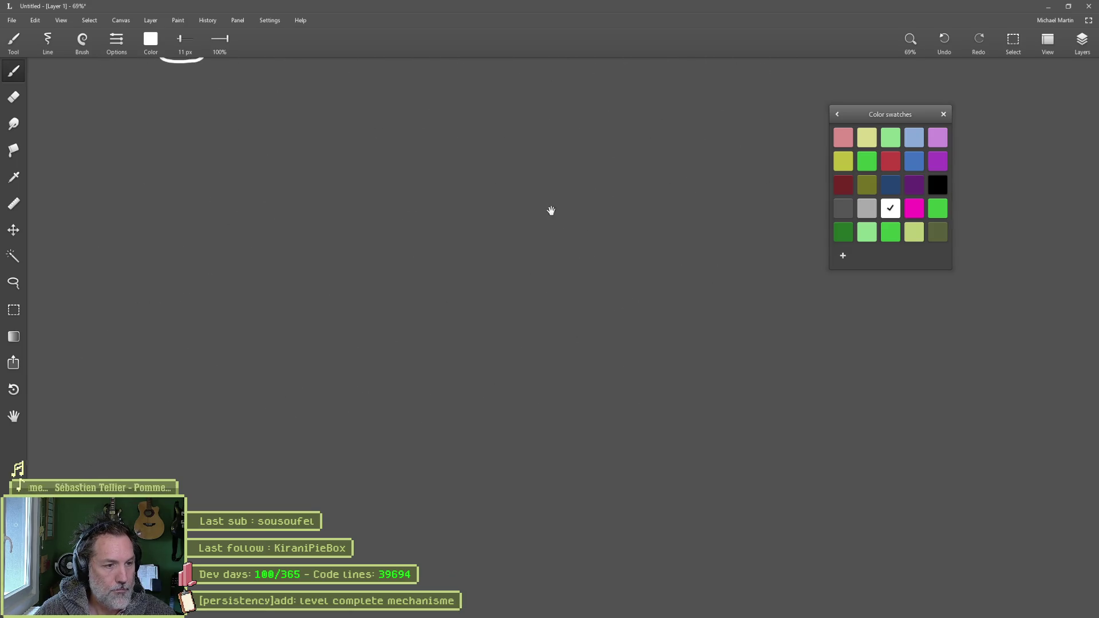
mouse_move(613, 238)
mouse_down()
mouse_move(373, 339)
mouse_move(494, 349)
mouse_move(457, 337)
mouse_move(464, 323)
mouse_move(378, 335)
mouse_move(390, 343)
mouse_up()
mouse_move(497, 334)
mouse_down()
mouse_move(530, 339)
mouse_move(518, 343)
mouse_up()
key(e)
drag(346, 363, 366, 364)
drag(551, 364, 638, 364)
key(b)
drag(265, 367, 178, 366)
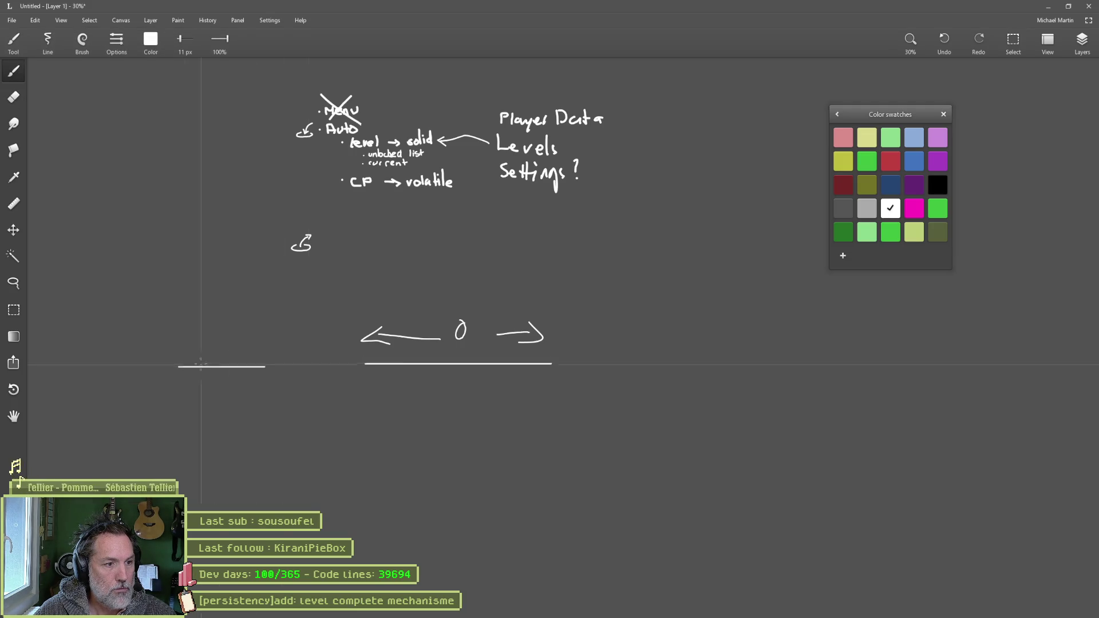
drag(624, 365, 724, 364)
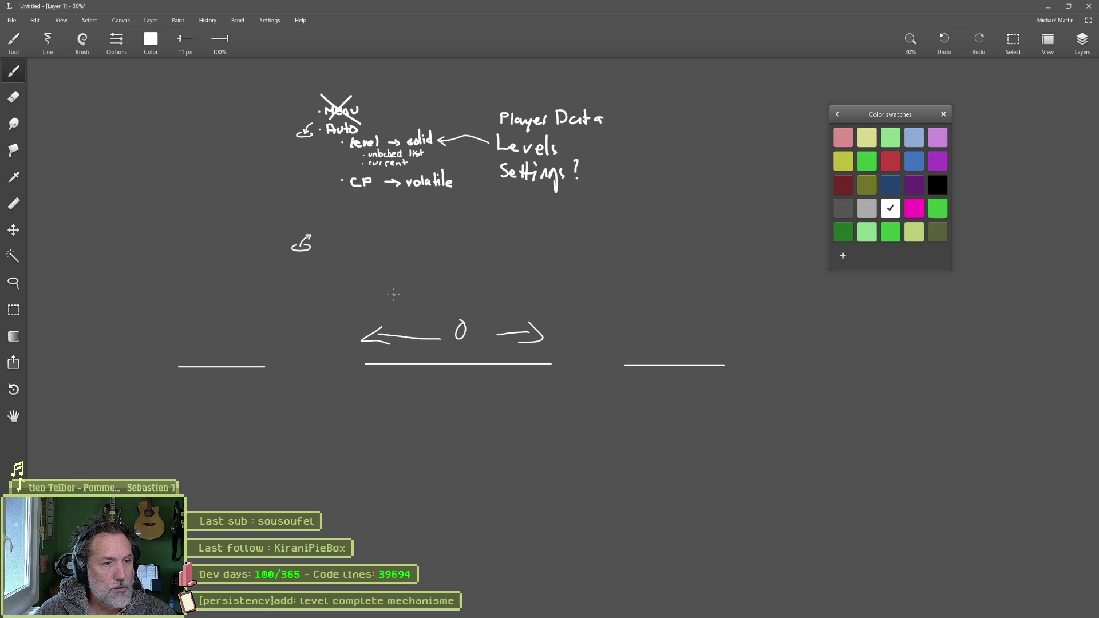
- Undo a stray loop, then draw a curved arrow toward the left line and a tall box
mouse_move(416, 280)
mouse_down()
mouse_move(394, 432)
mouse_move(502, 262)
mouse_move(414, 422)
mouse_move(486, 276)
mouse_move(447, 281)
mouse_up()
key(ctrl+z)
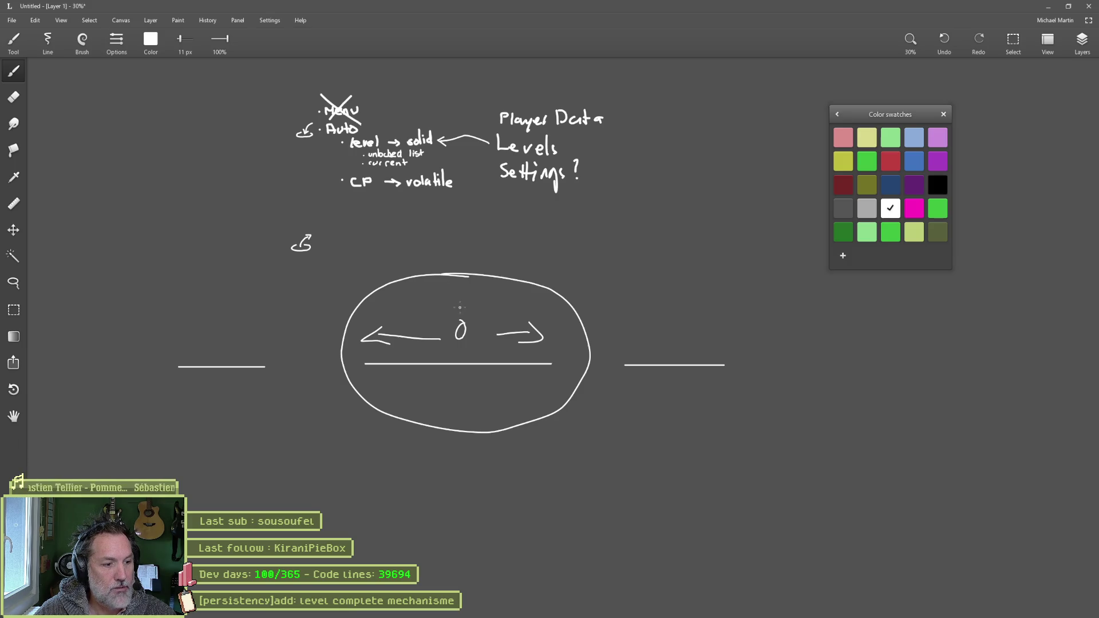
key(ctrl+z)
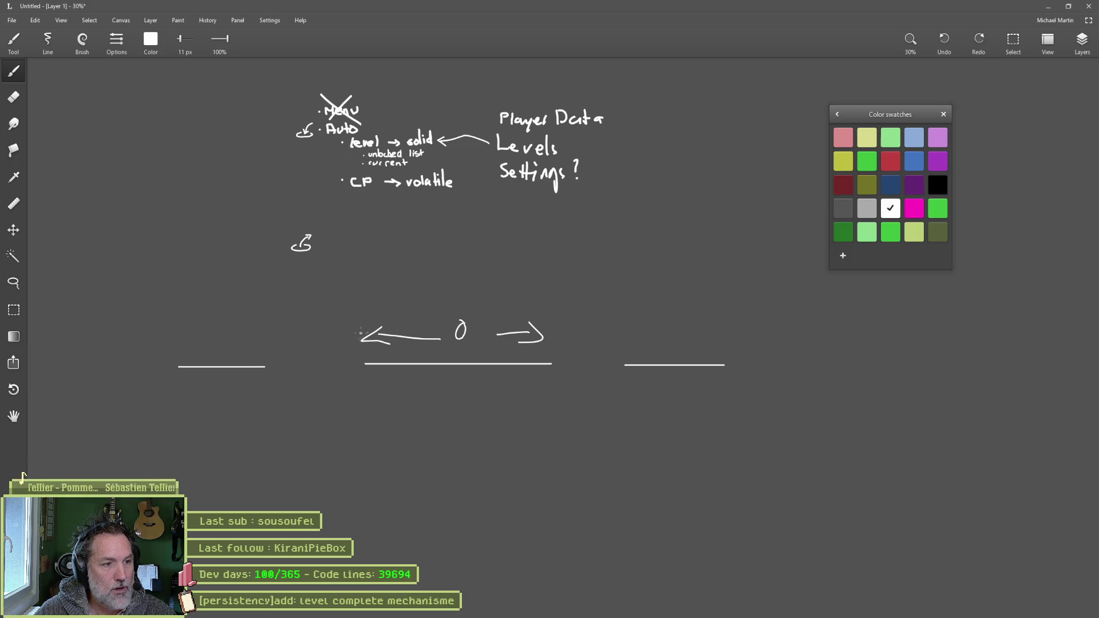
mouse_move(353, 331)
mouse_down()
mouse_move(252, 340)
mouse_move(280, 349)
mouse_up()
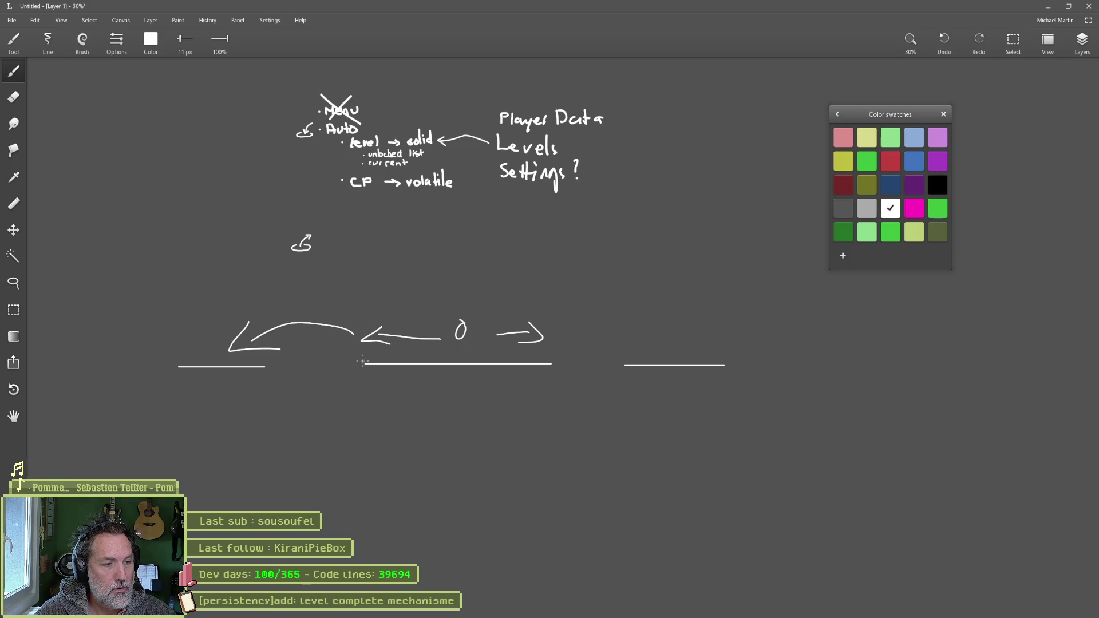
mouse_move(356, 298)
mouse_down()
mouse_move(358, 382)
mouse_move(405, 298)
mouse_move(353, 381)
mouse_up()
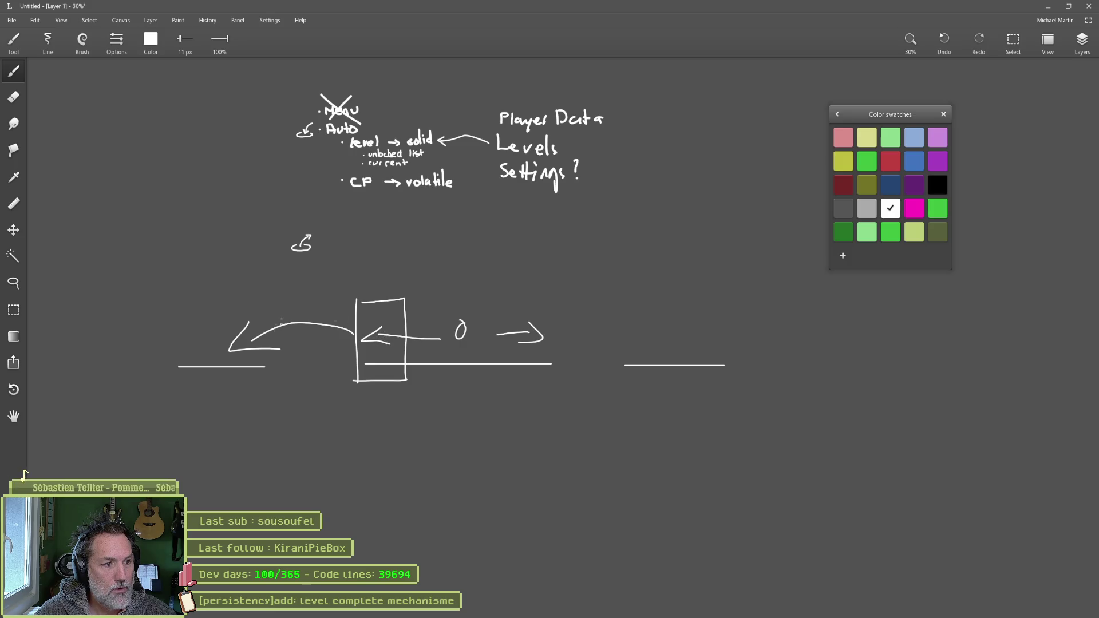
click(1047, 10)
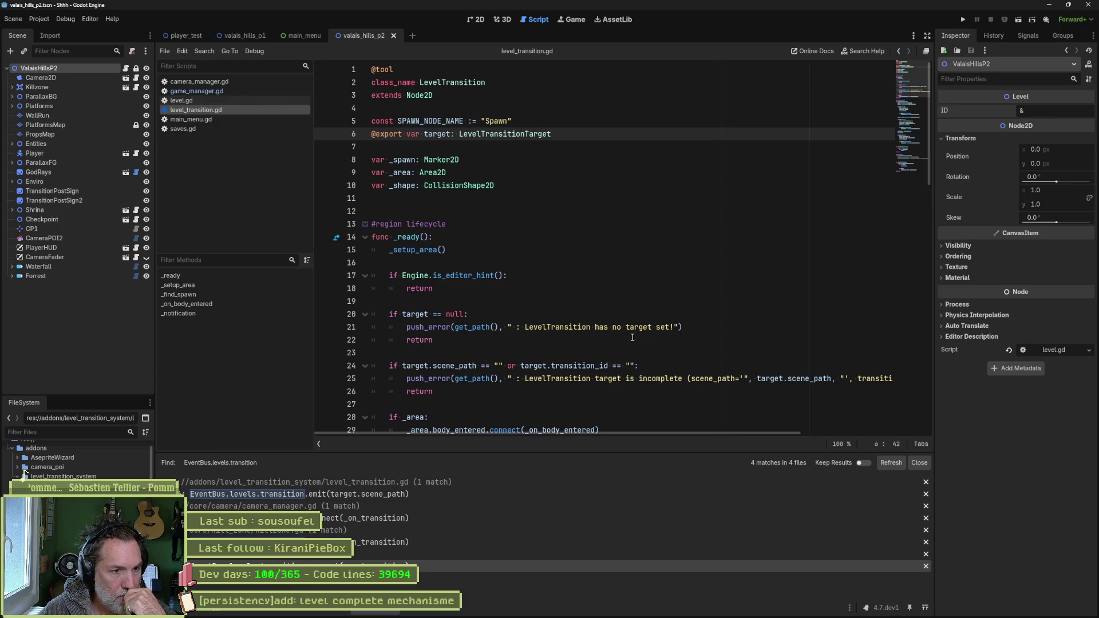
- Follow scene_path from line 24 to its declaration in level_transition_target.gd
double_click(454, 365)
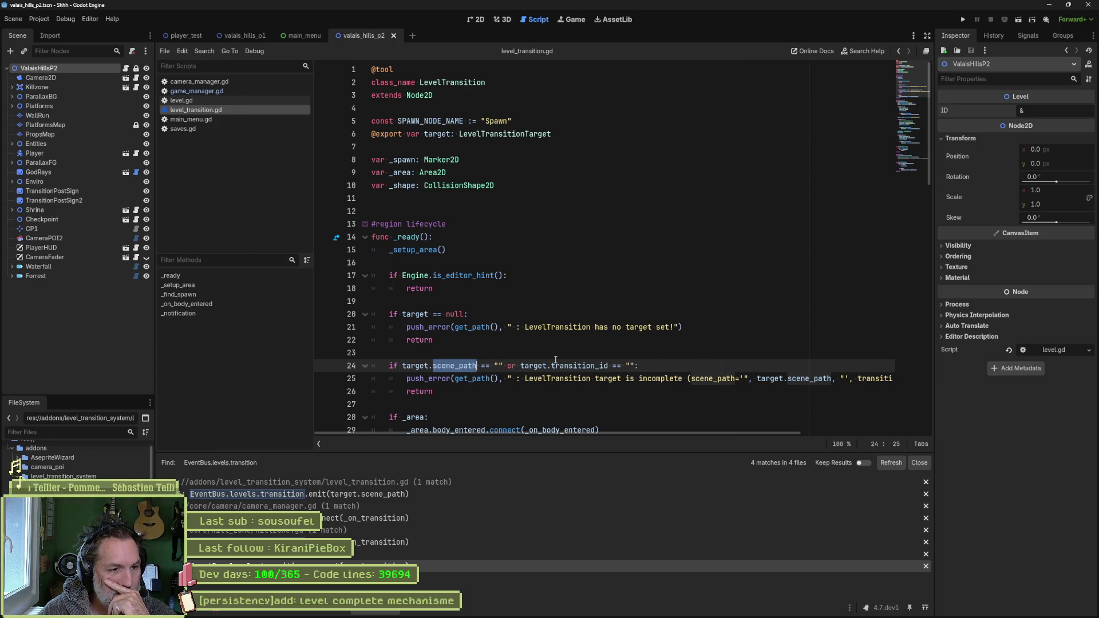
mouse_move(555, 360)
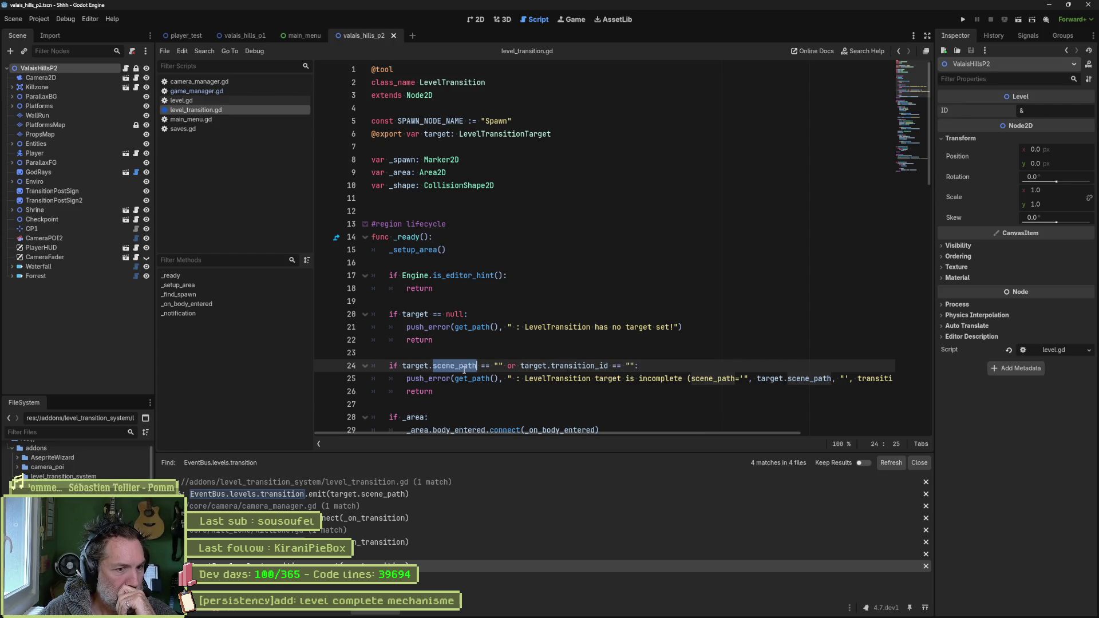
mouse_move(464, 369)
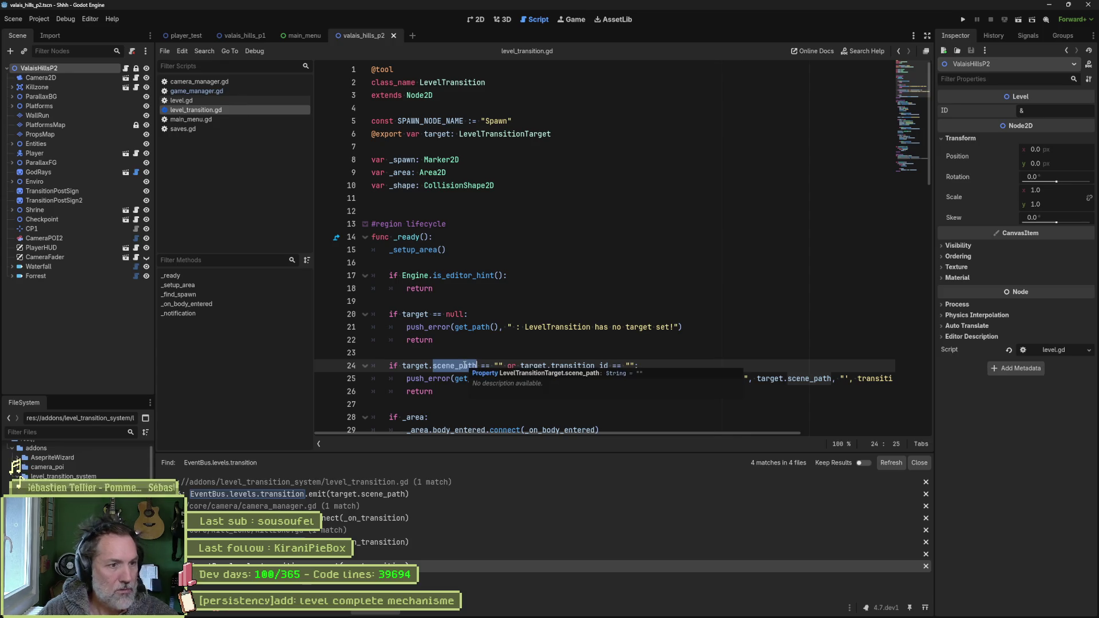
ctrl+click(465, 367)
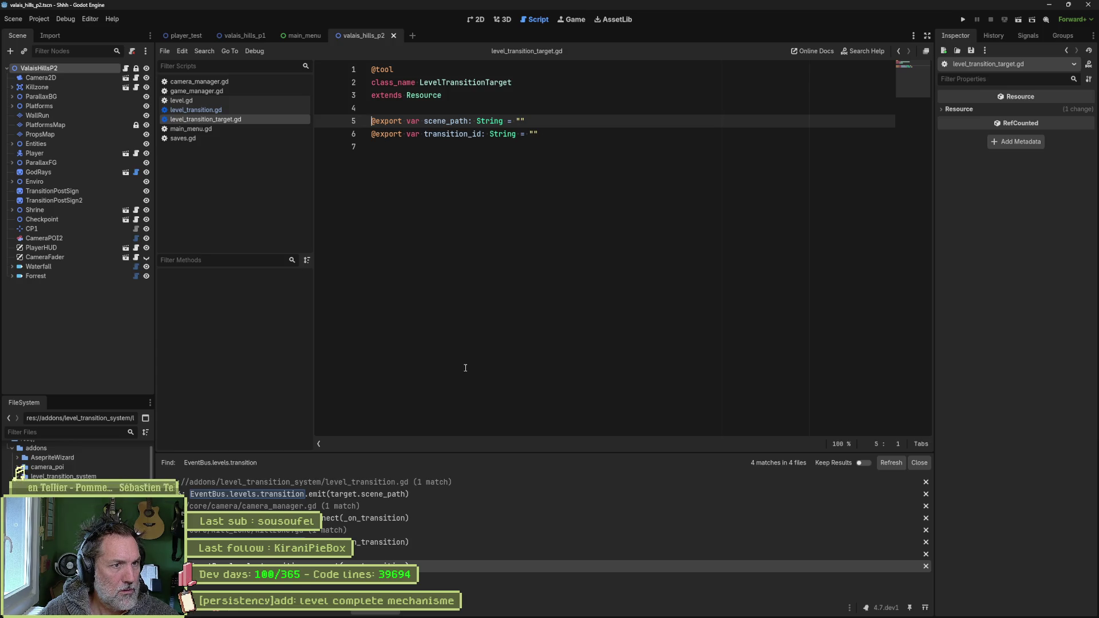
double_click(446, 121)
- Search all project files for scene_path and open the level_transition_target_editor.gd match at line 70
key(ctrl+shift+f)
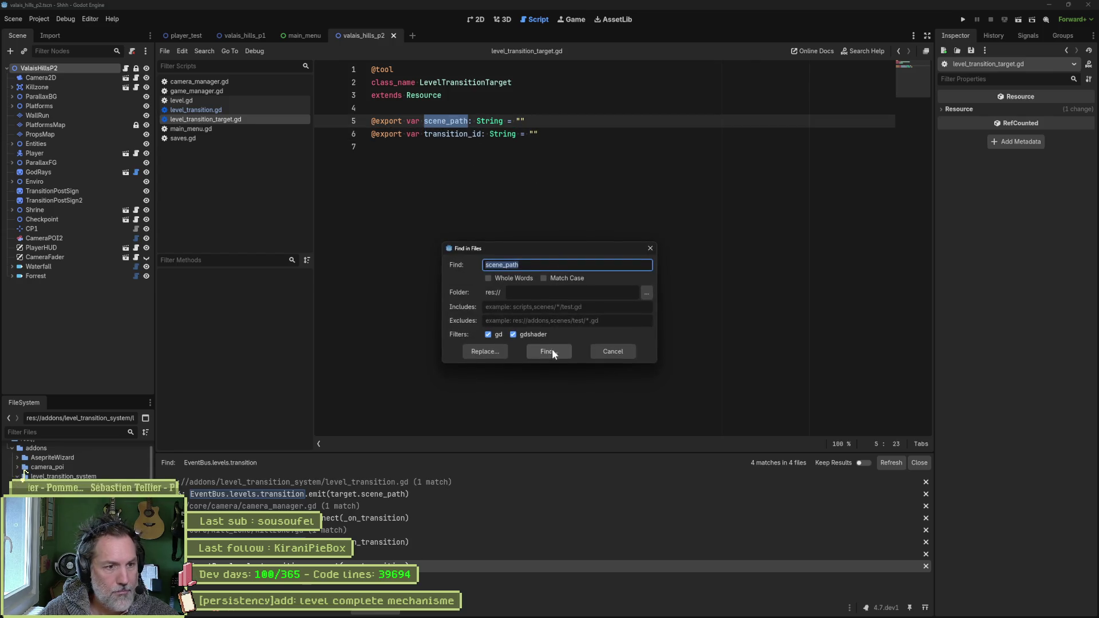
click(550, 350)
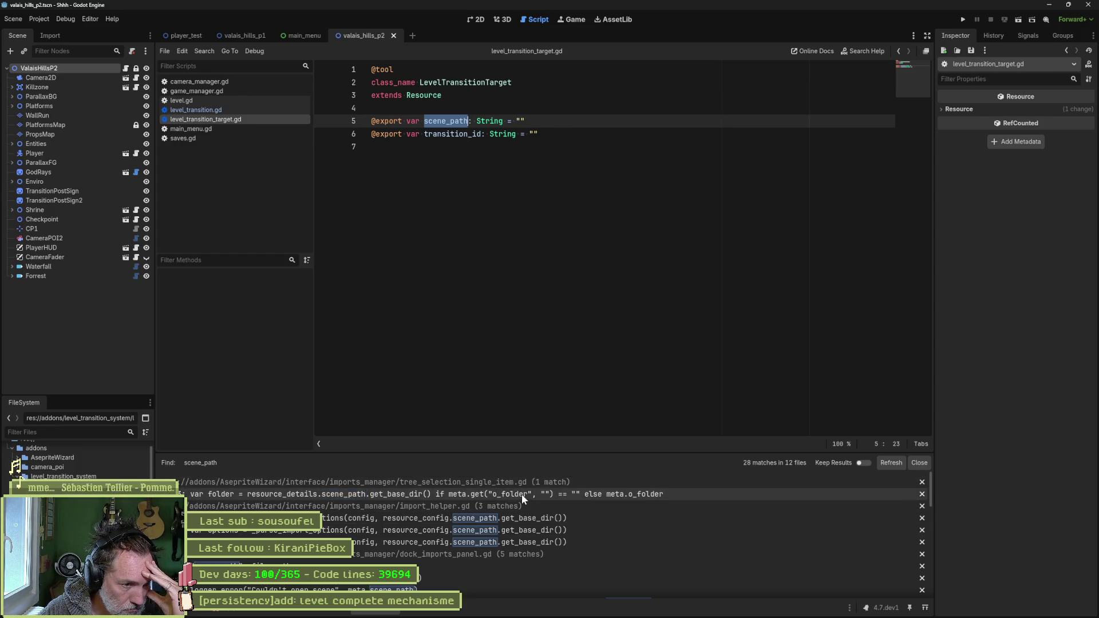
scroll(523, 501, down, 10)
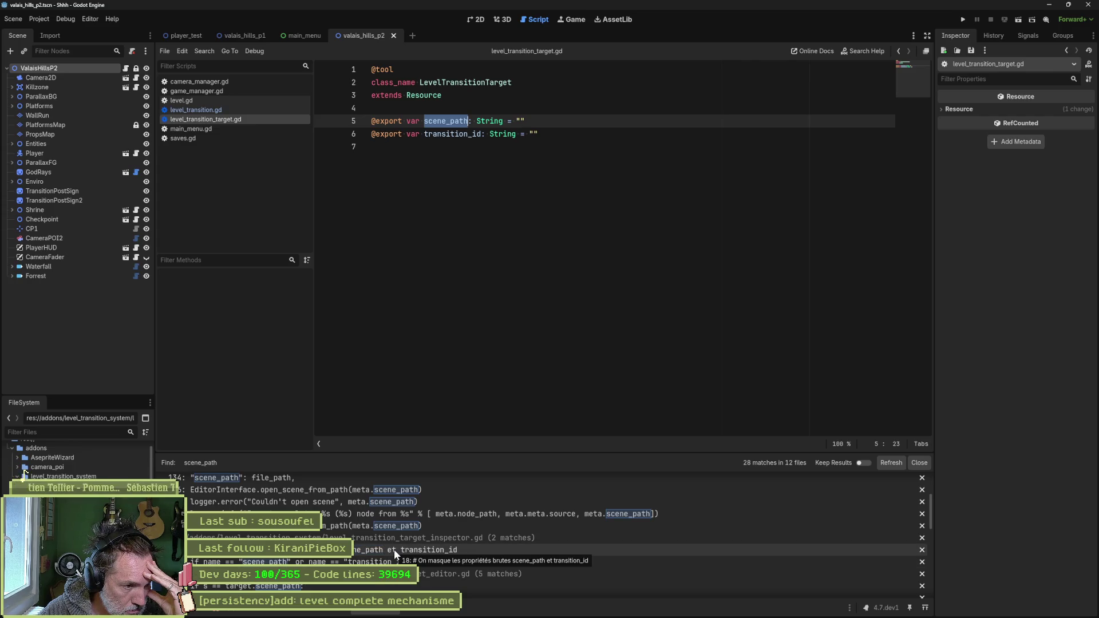
scroll(394, 549, up, 1)
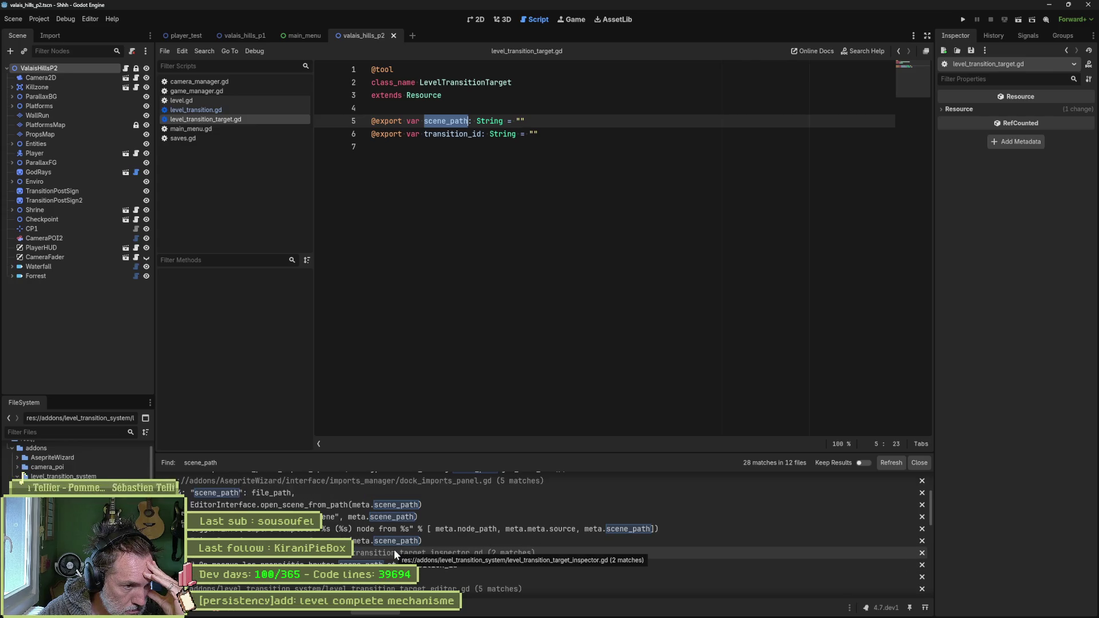
scroll(394, 550, down, 5)
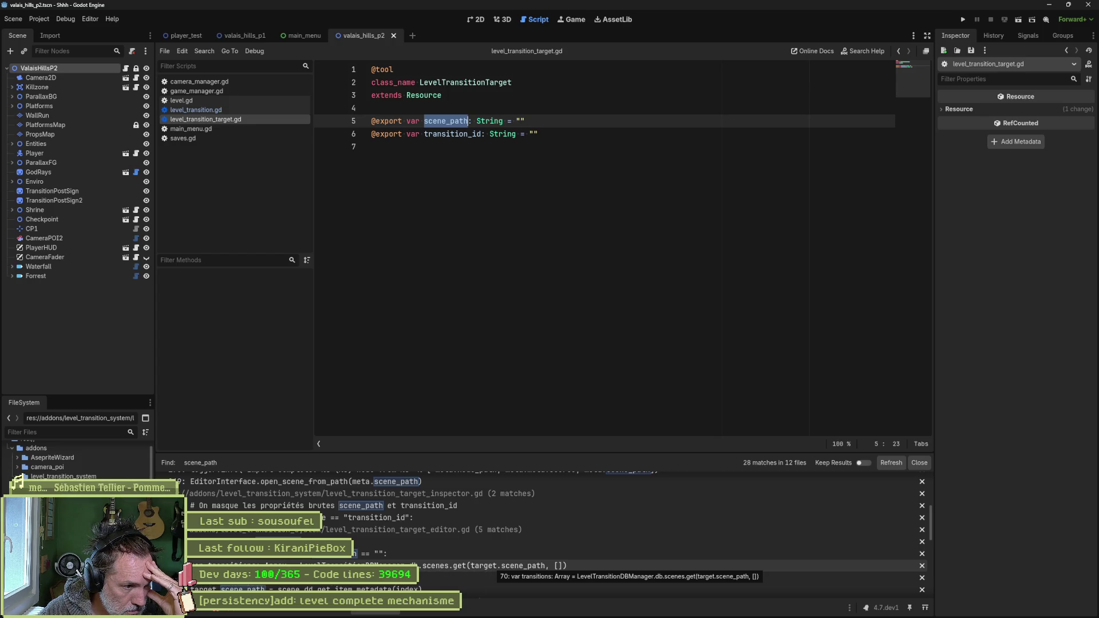
scroll(338, 565, down, 2)
scroll(338, 566, down, 1)
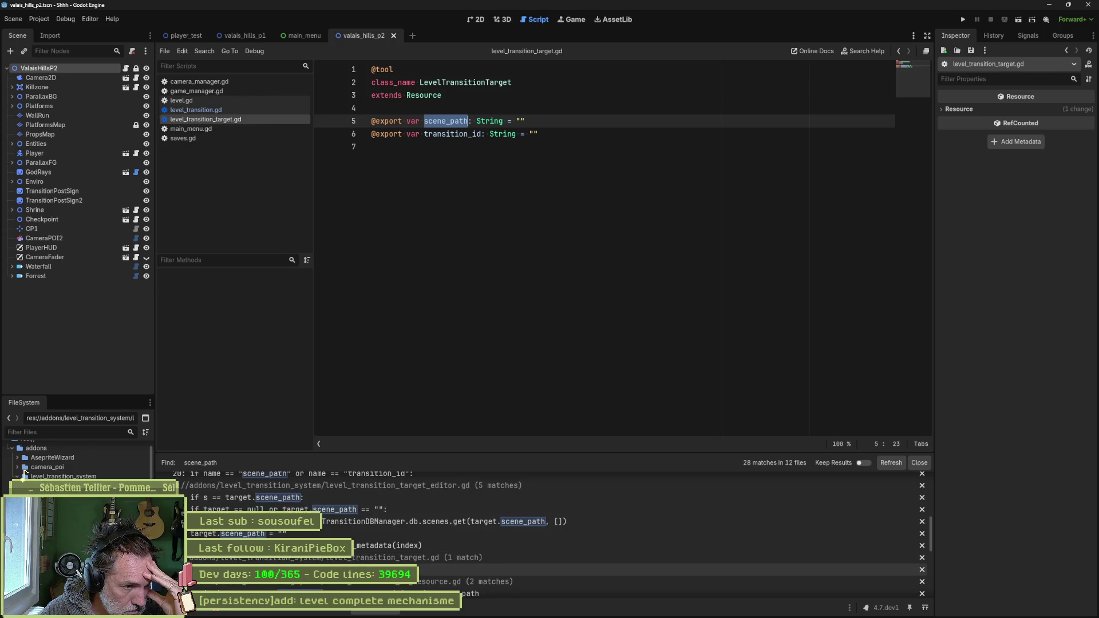
scroll(640, 573, down, 5)
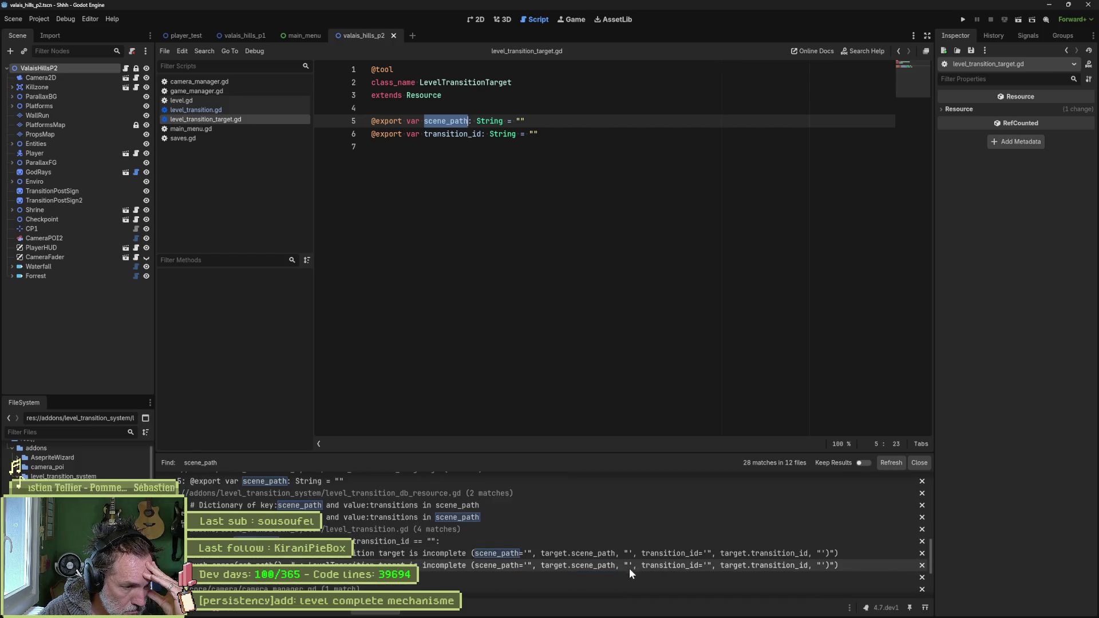
scroll(602, 573, down, 5)
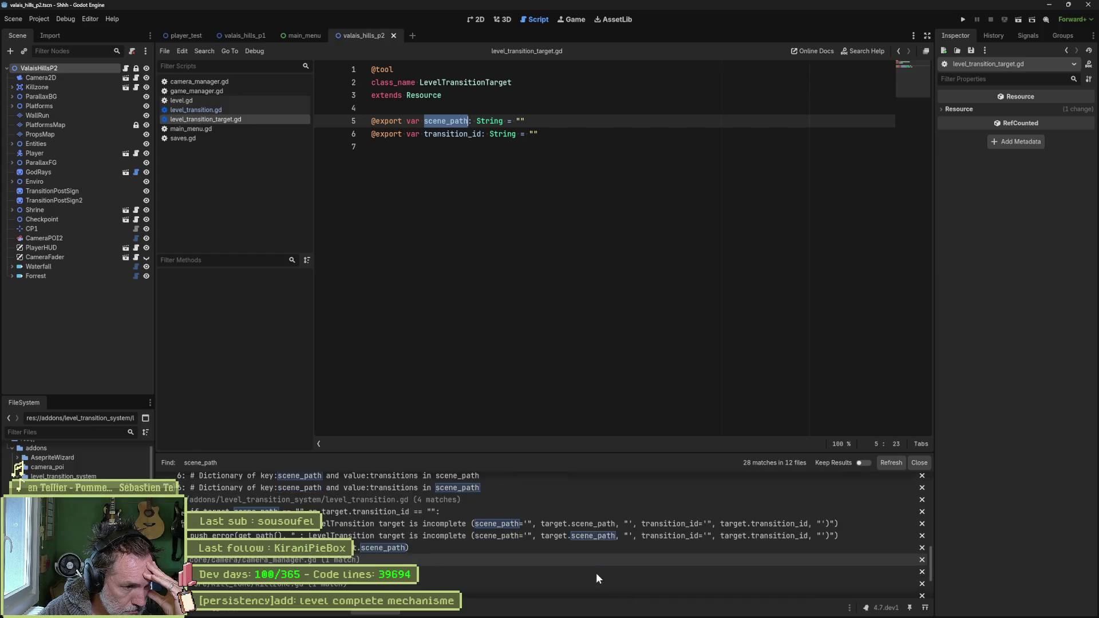
scroll(593, 574, up, 5)
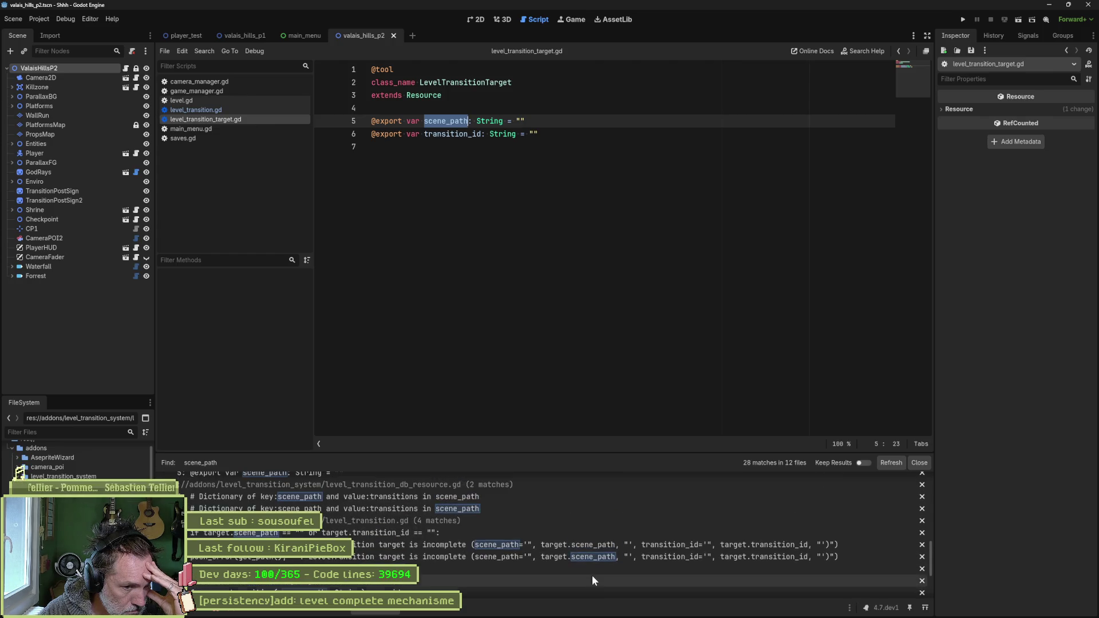
scroll(521, 572, up, 3)
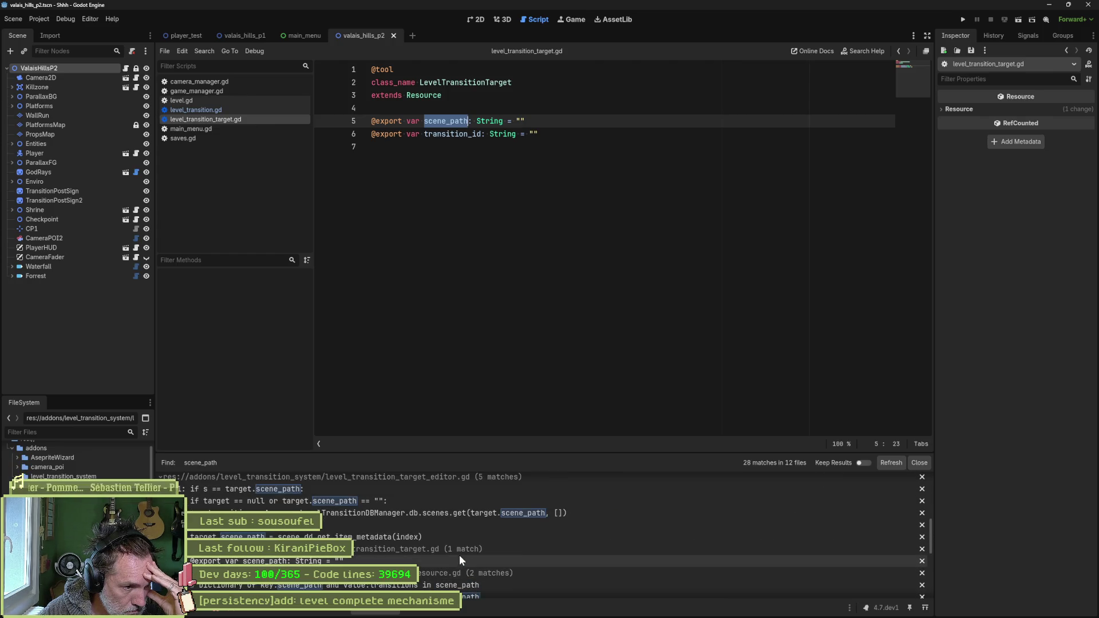
click(410, 528)
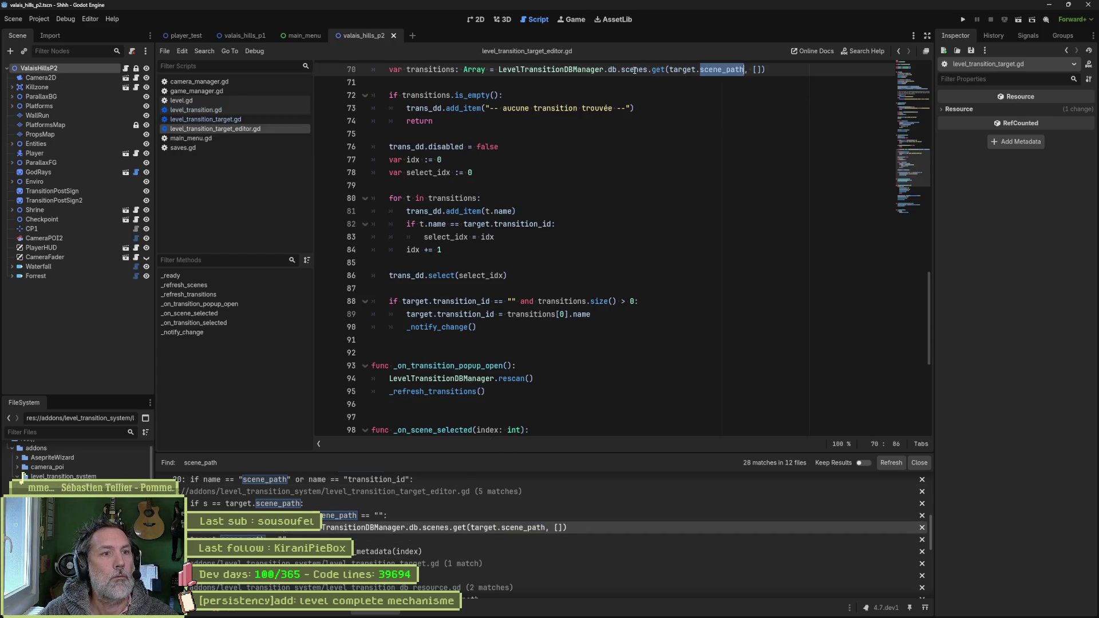
mouse_move(634, 71)
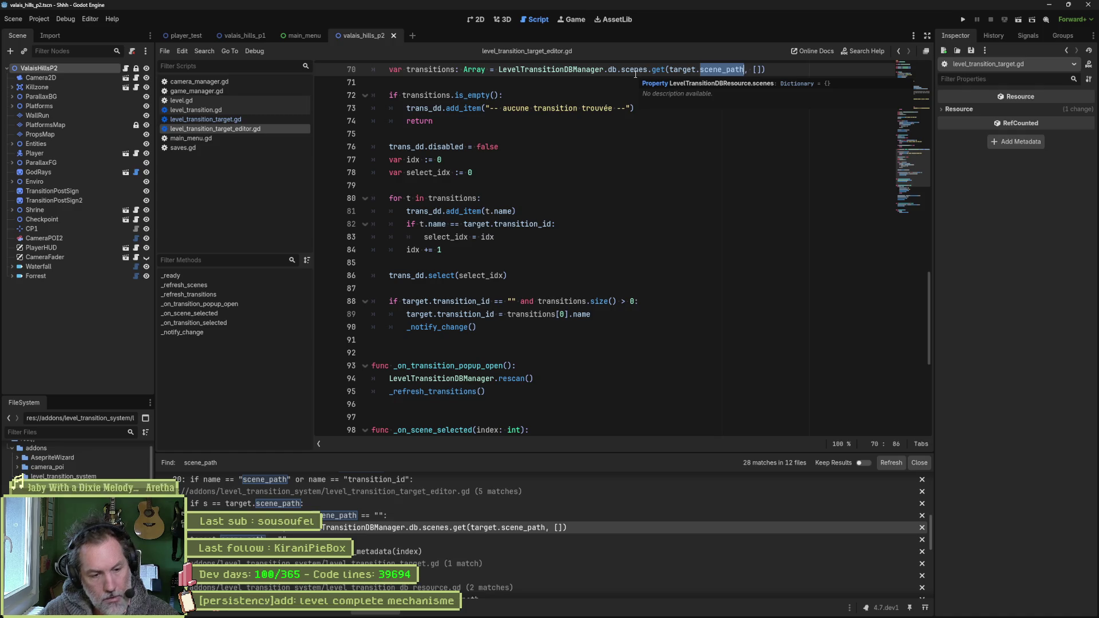
click(625, 145)
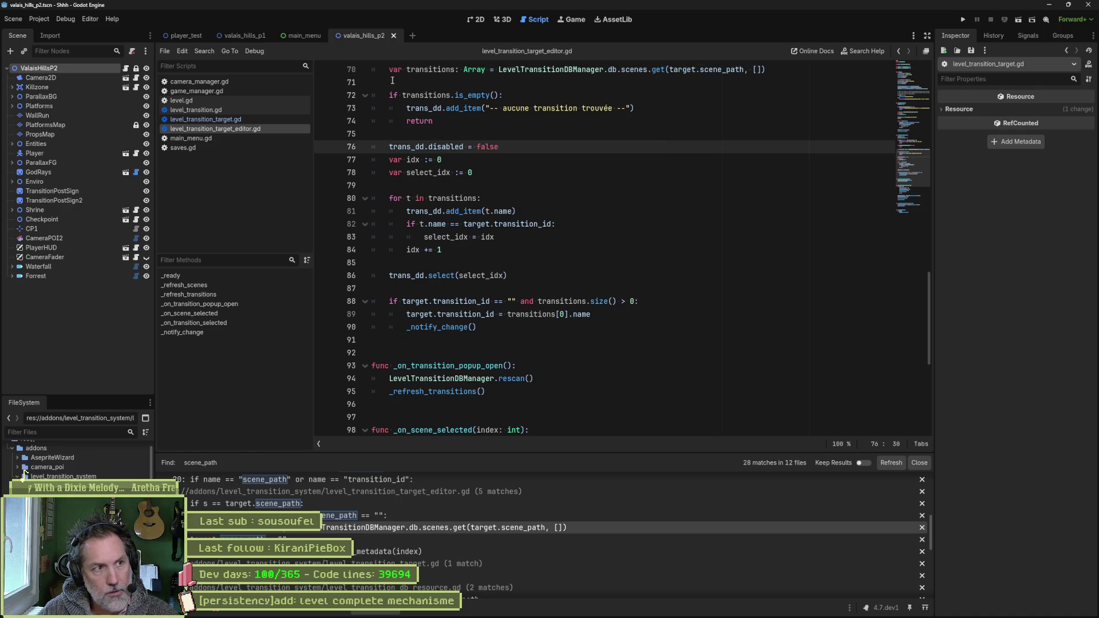
click(222, 102)
drag(486, 134, 372, 135)
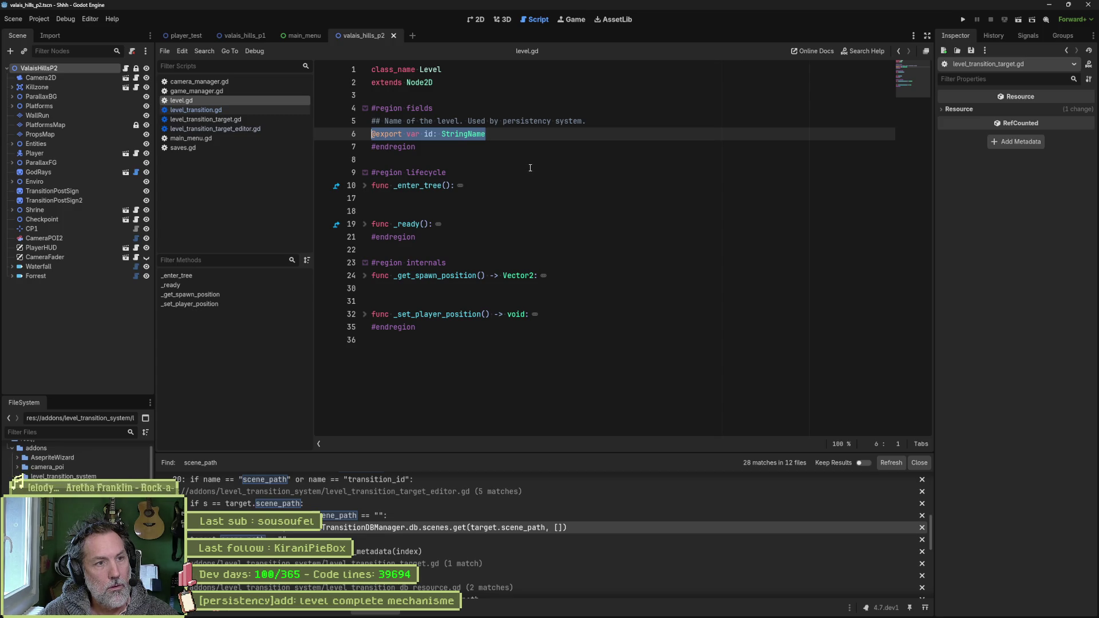
click(434, 70)
- Set the ValaisHillsP2 root node's ID to valais_hills_p2 and save the scene
double_click(435, 70)
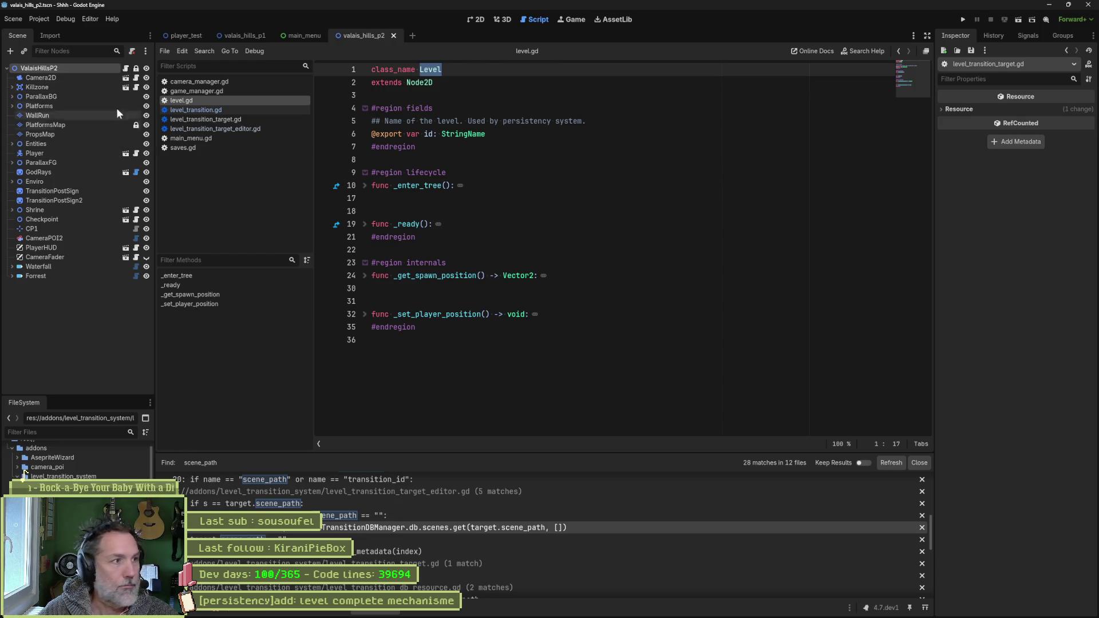
click(70, 69)
click(1055, 112)
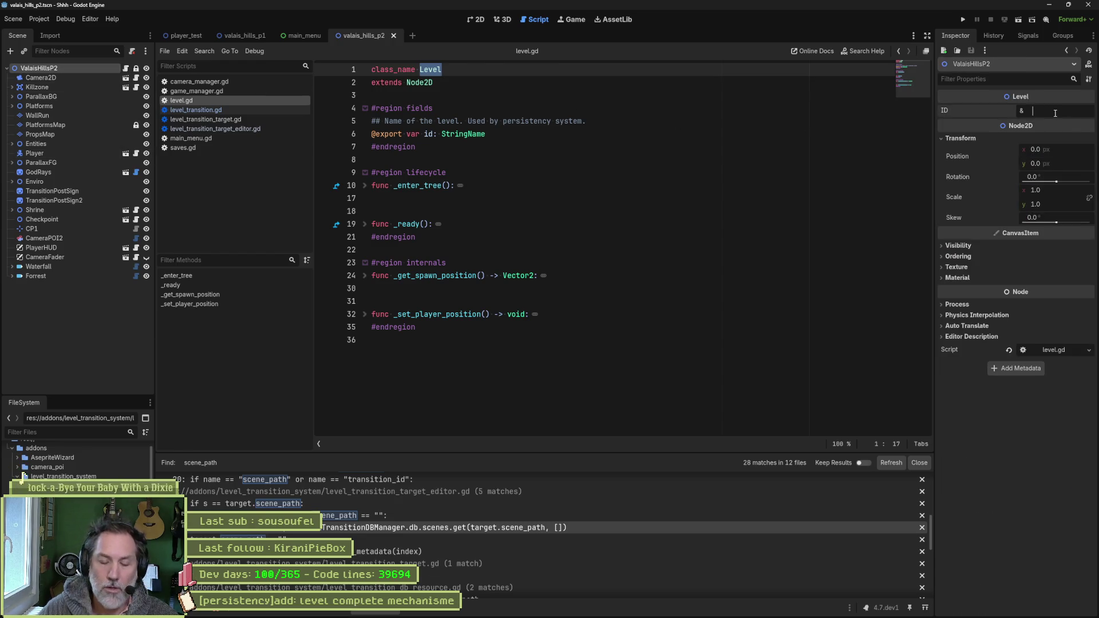
text(valais_p)
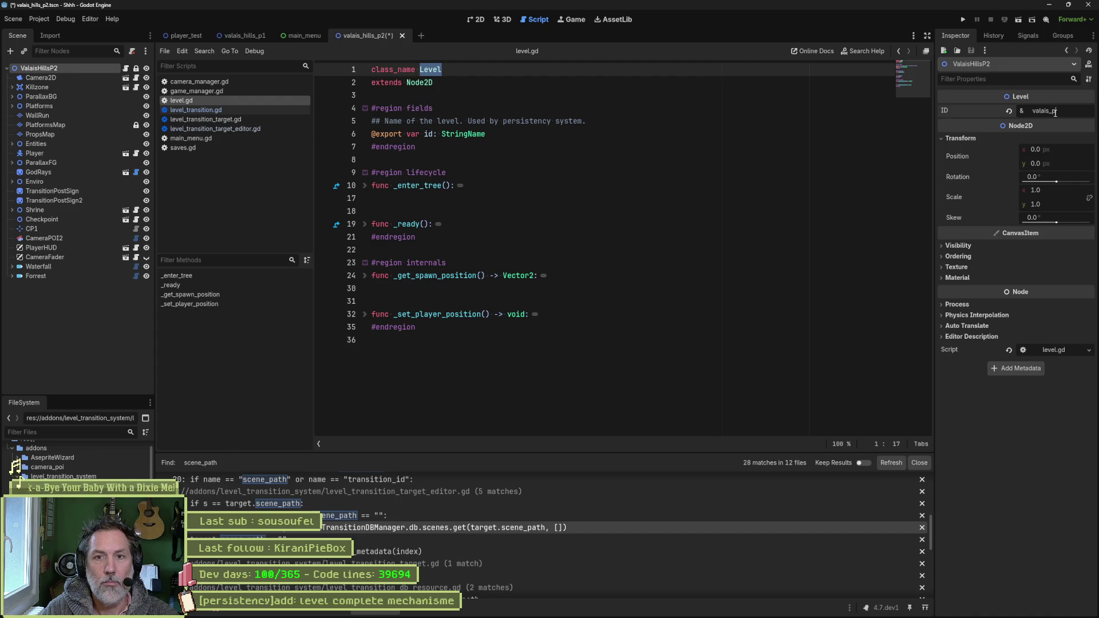
text(ls_p2)
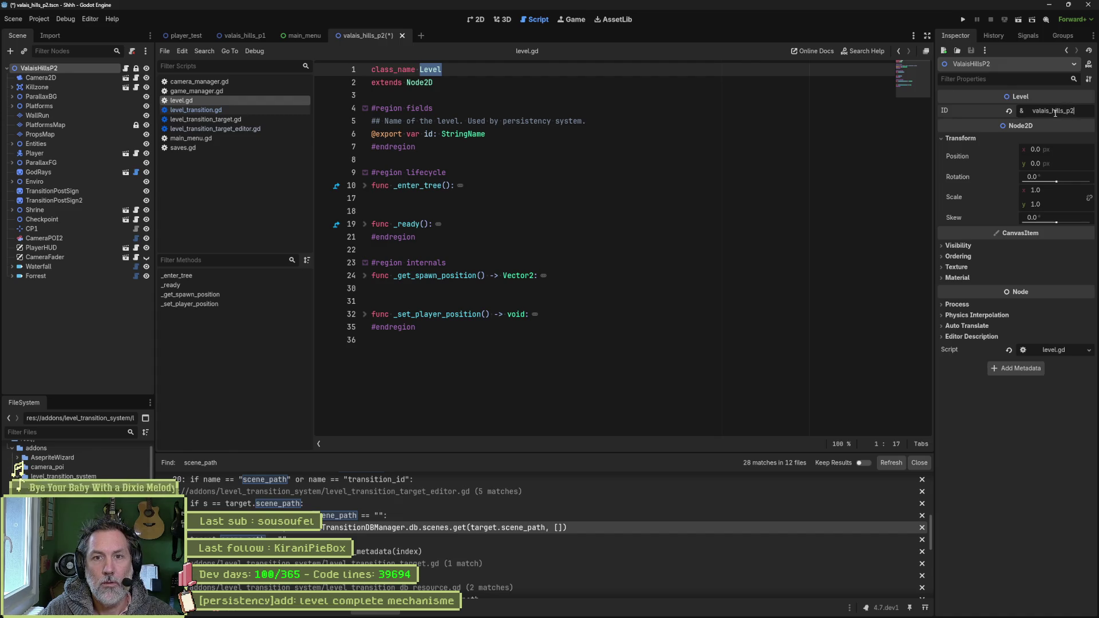
key(ctrl+s)
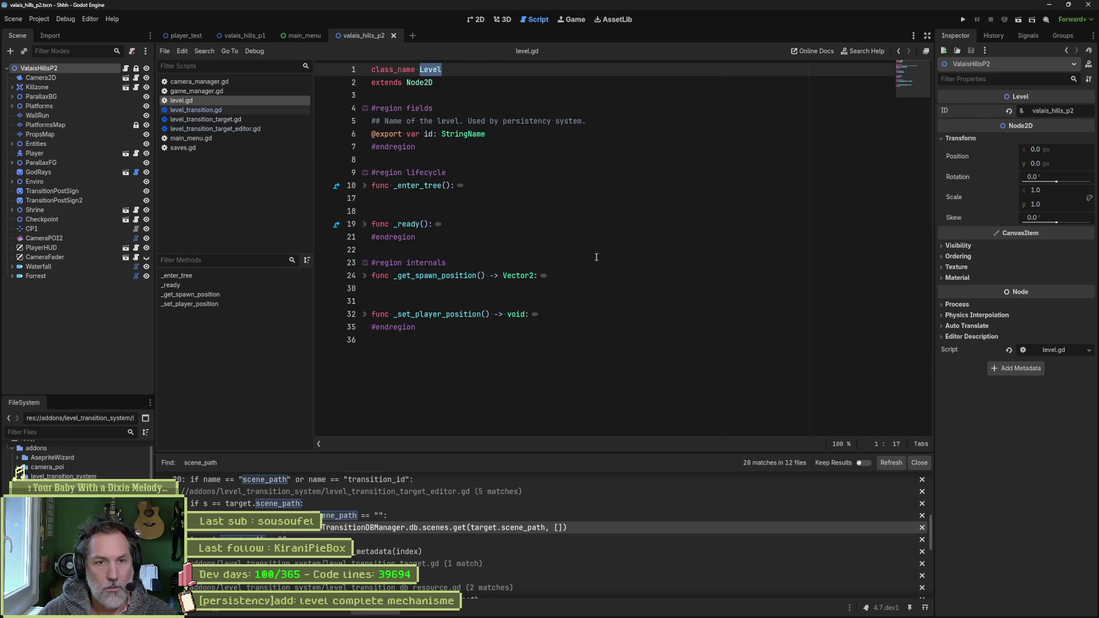
- Set the ValaisHillsP1 root node's ID to valais_hills_p1 and save that scene
click(239, 36)
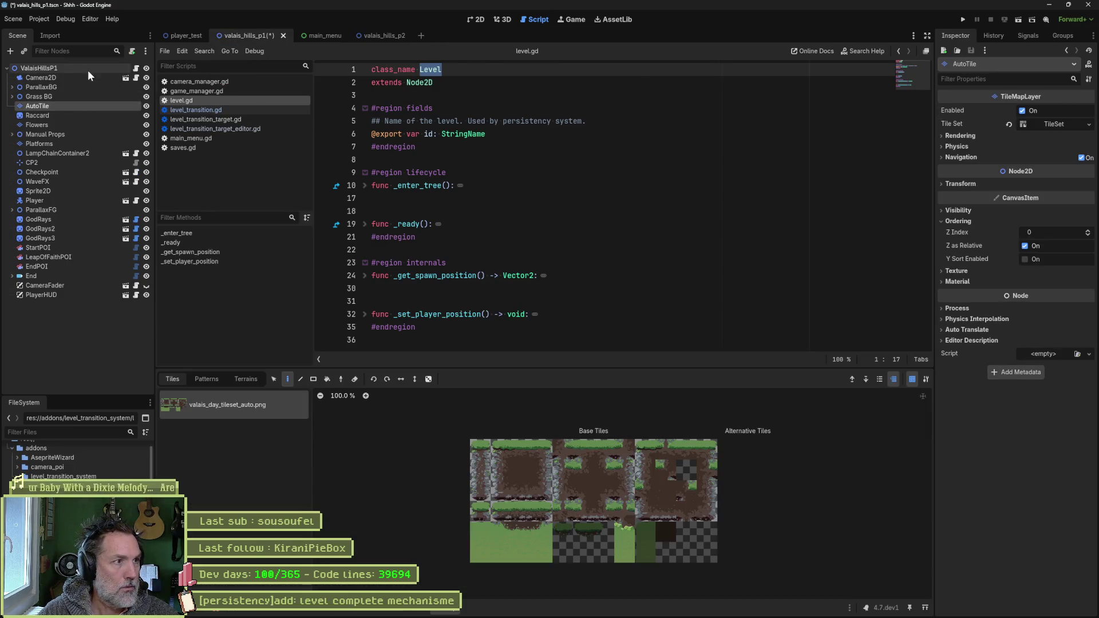
click(88, 68)
click(1063, 110)
text(valais_)
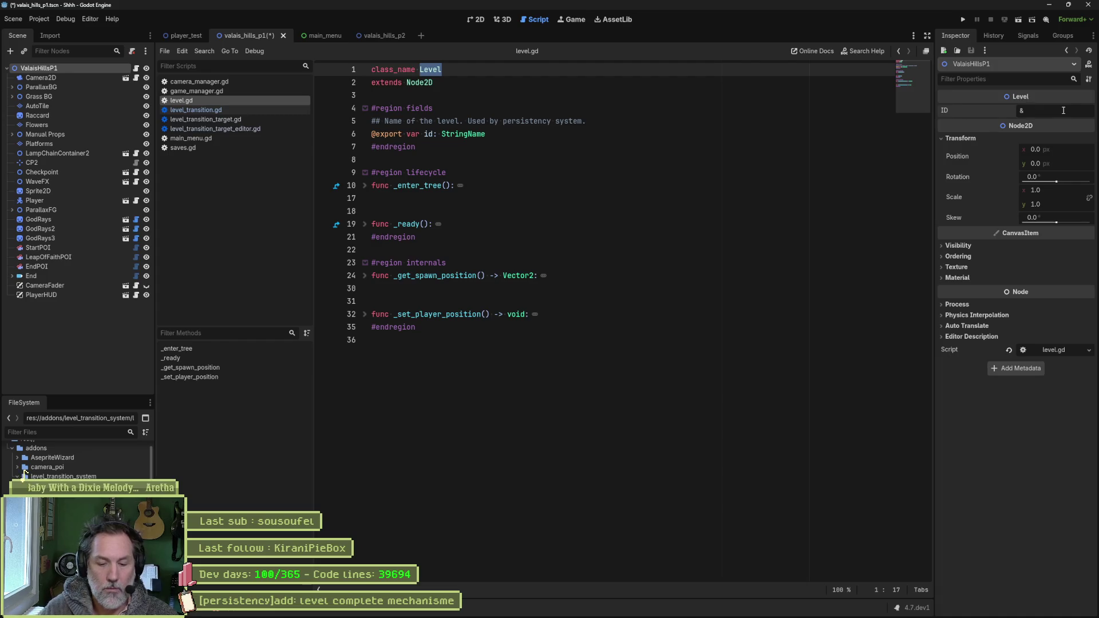
text(hills)
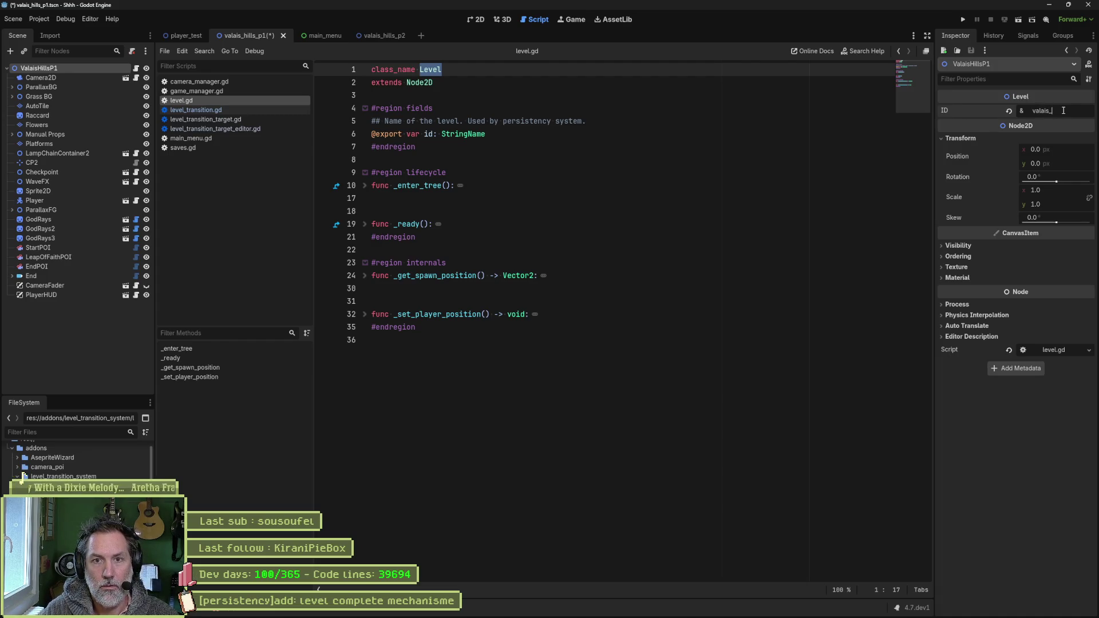
text(_p1)
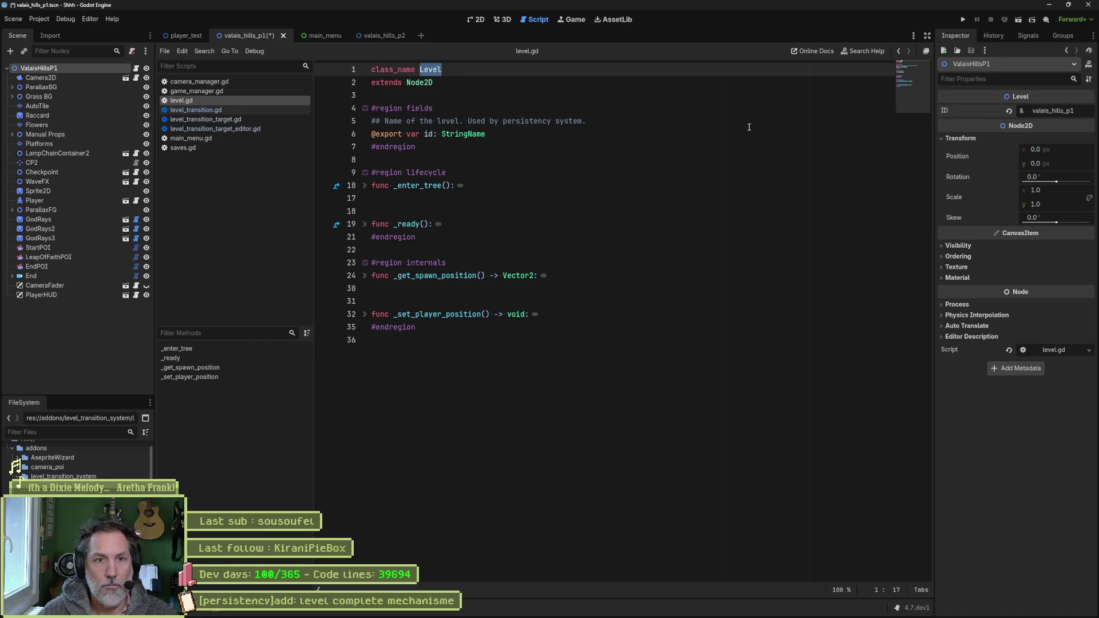
click(367, 137)
key(ctrl+s)
- Locate the valais_hills_p2 scene file in FileSystem and open it in an external program
click(371, 35)
click(91, 85)
click(88, 70)
right_click(88, 69)
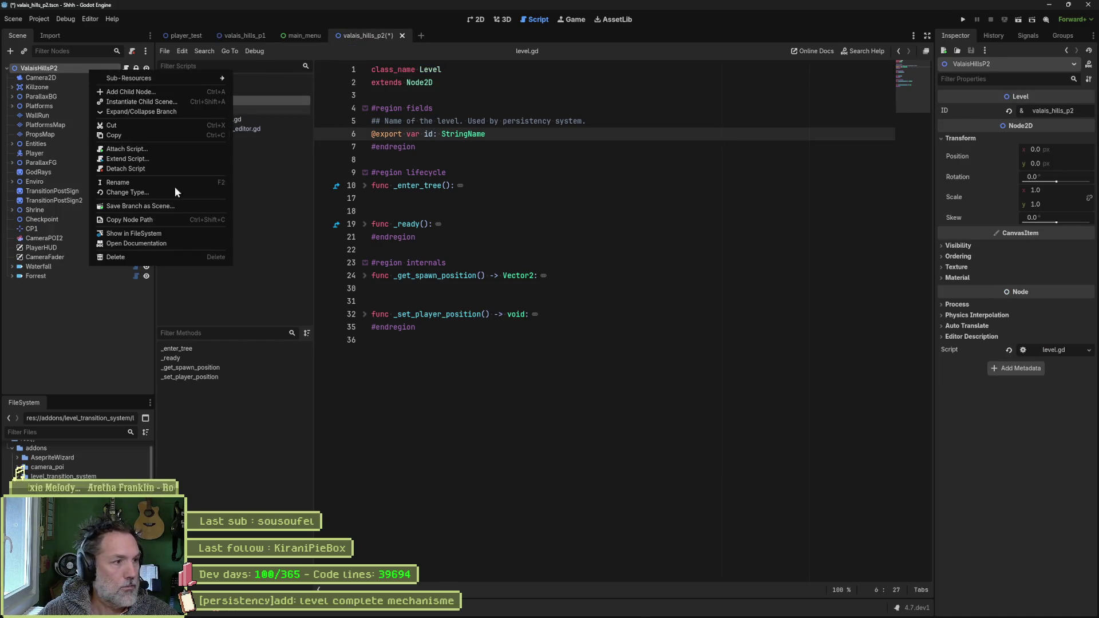
click(205, 235)
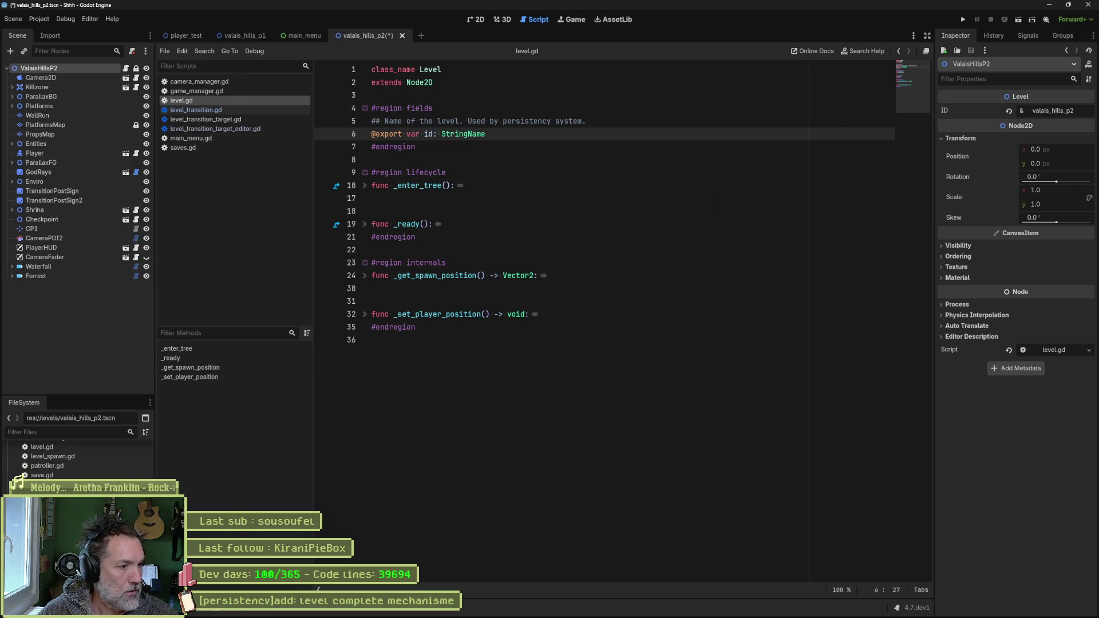
right_click(82, 416)
click(131, 588)
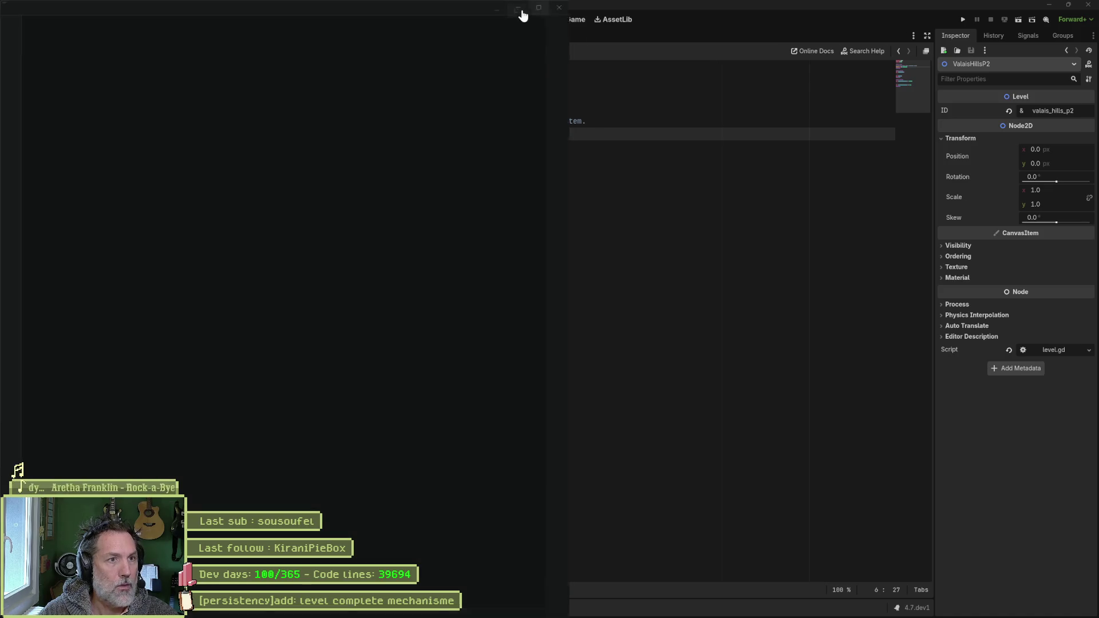
- Open valais_hills_p2.tscn in a maximized Visual Studio Code window
click(539, 8)
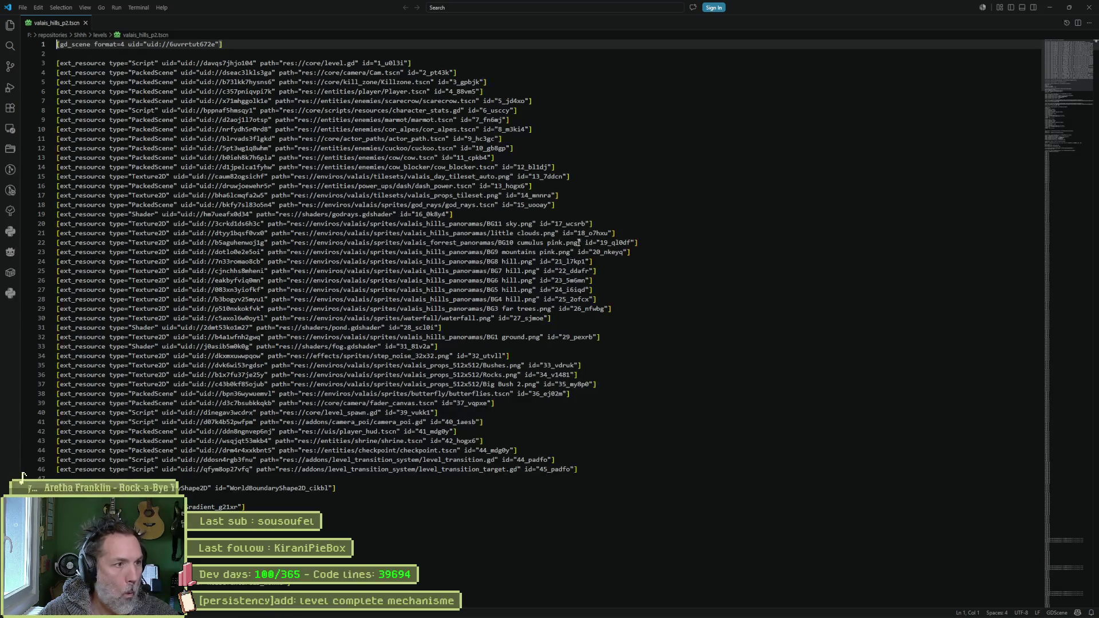
key(ctrl+p)
text(vala)
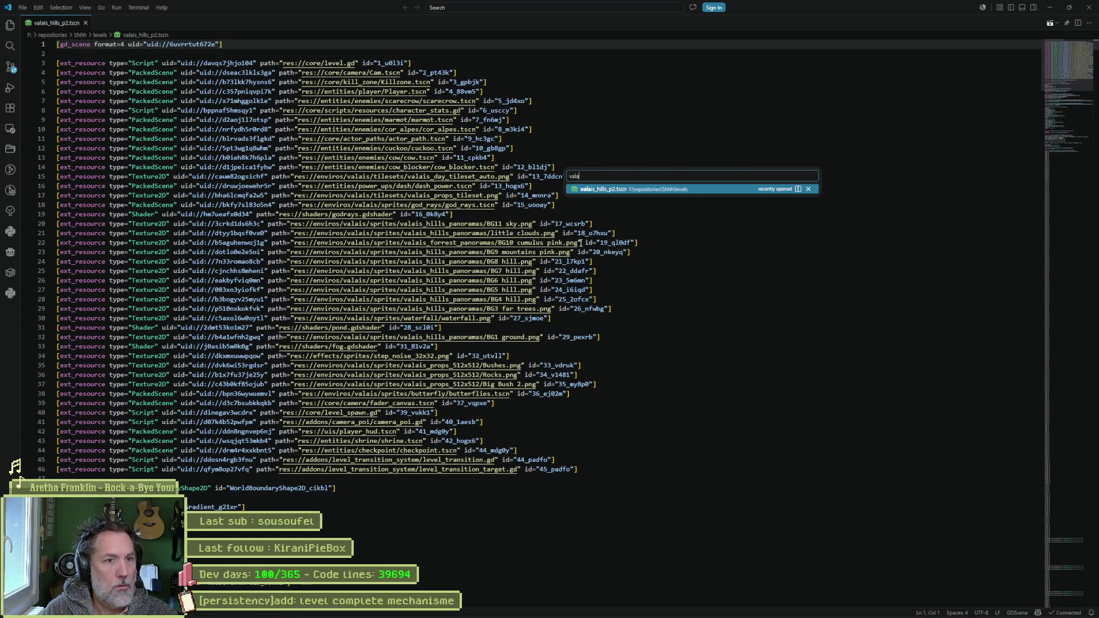
text(is_hills_)
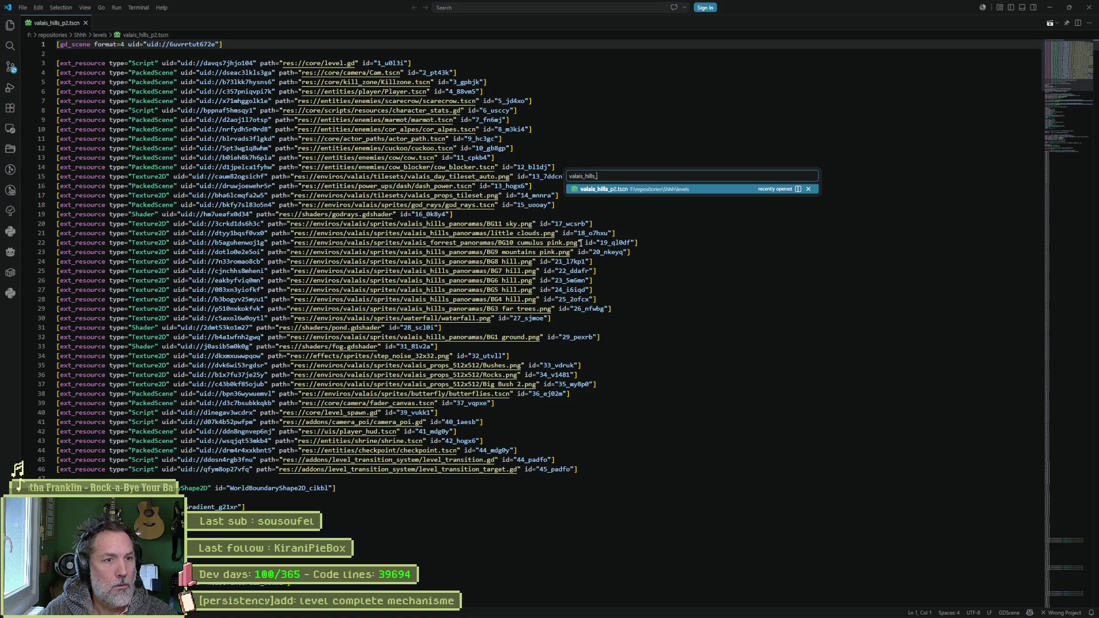
text(p2)
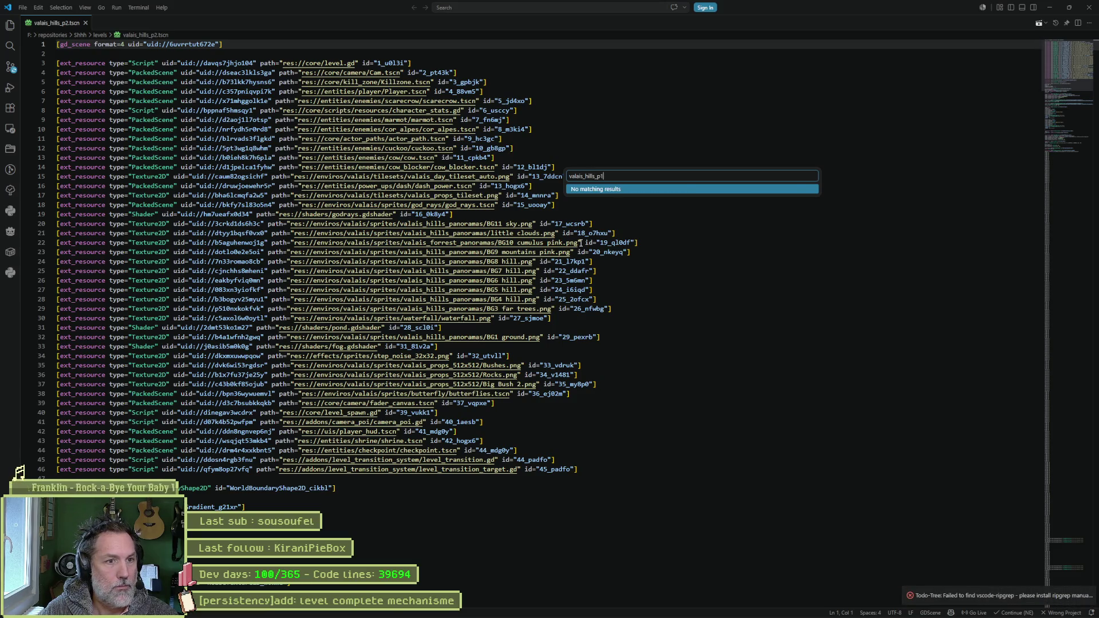
key(Return)
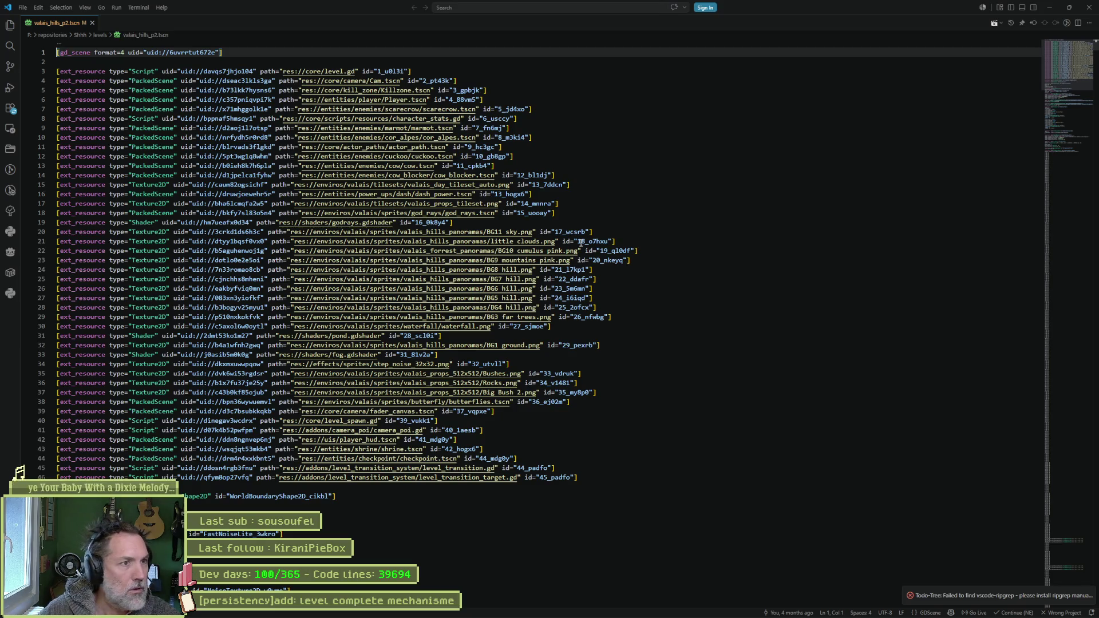
- Try following the core level.gd path, dismiss the failed-to-open error, and return to Godot
click(325, 71)
ctrl+click(321, 73)
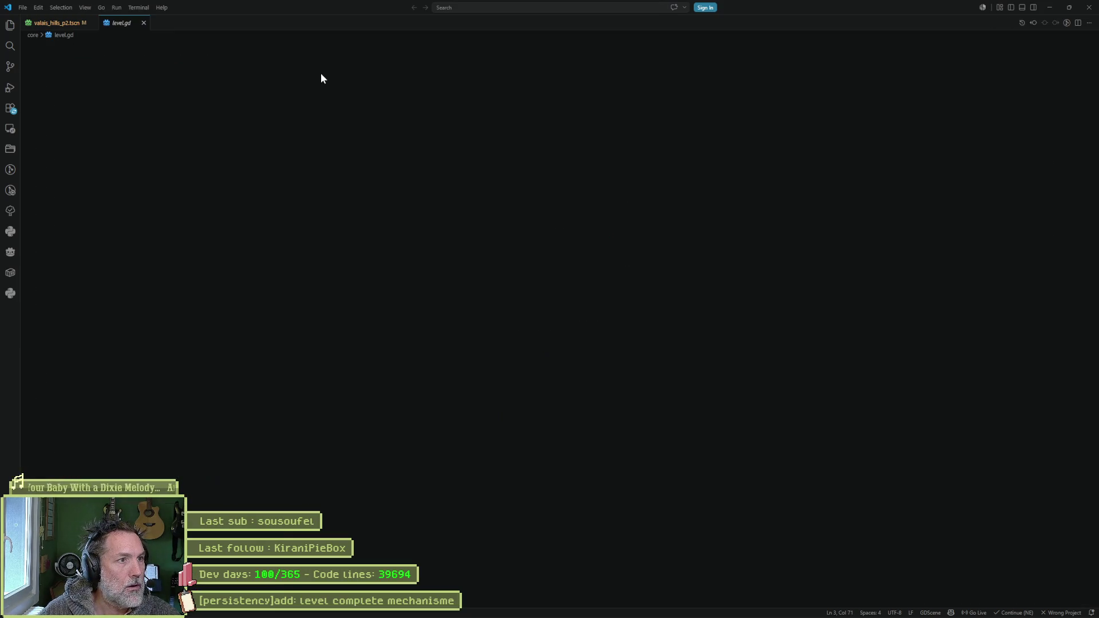
click(612, 317)
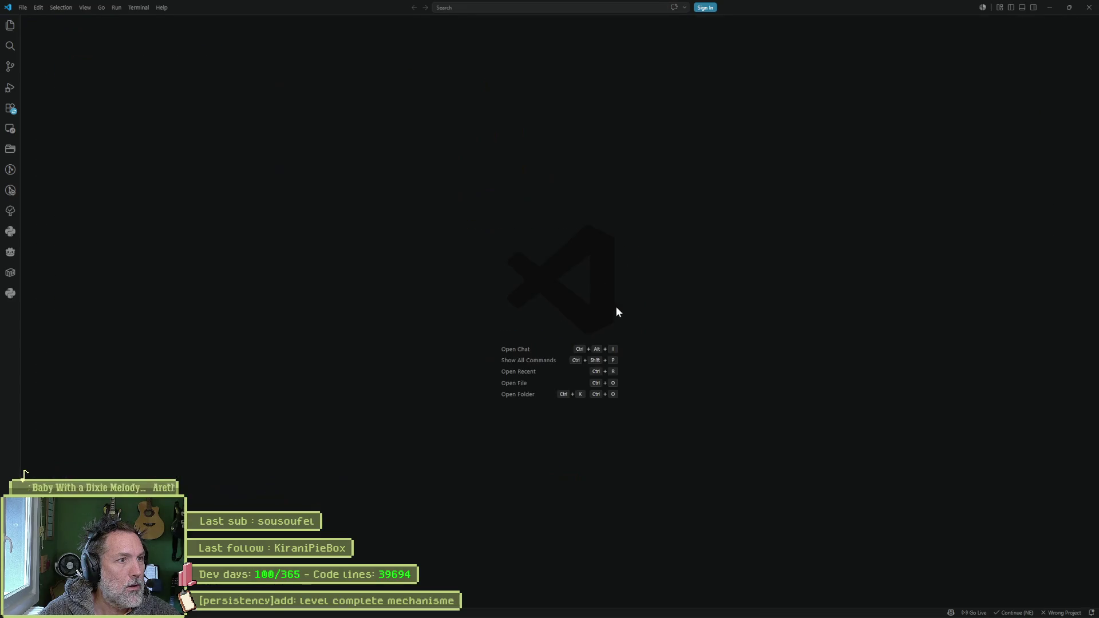
key(alt+Tab)
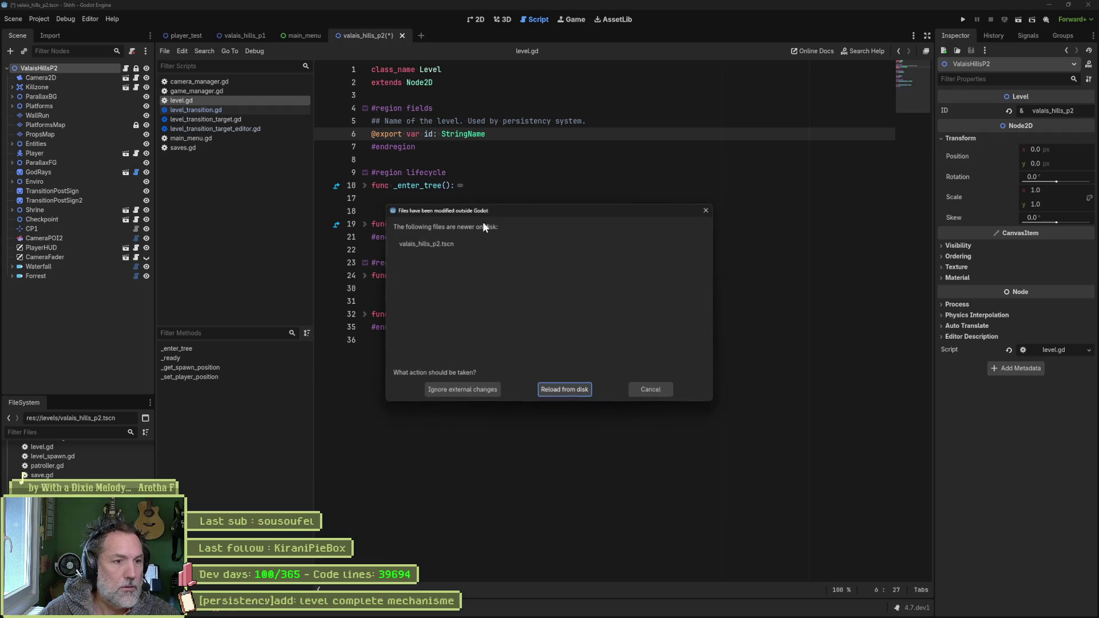
- Answer Godot's external-change prompt and reopen valais_hills_p2.tscn in the external editor
click(644, 390)
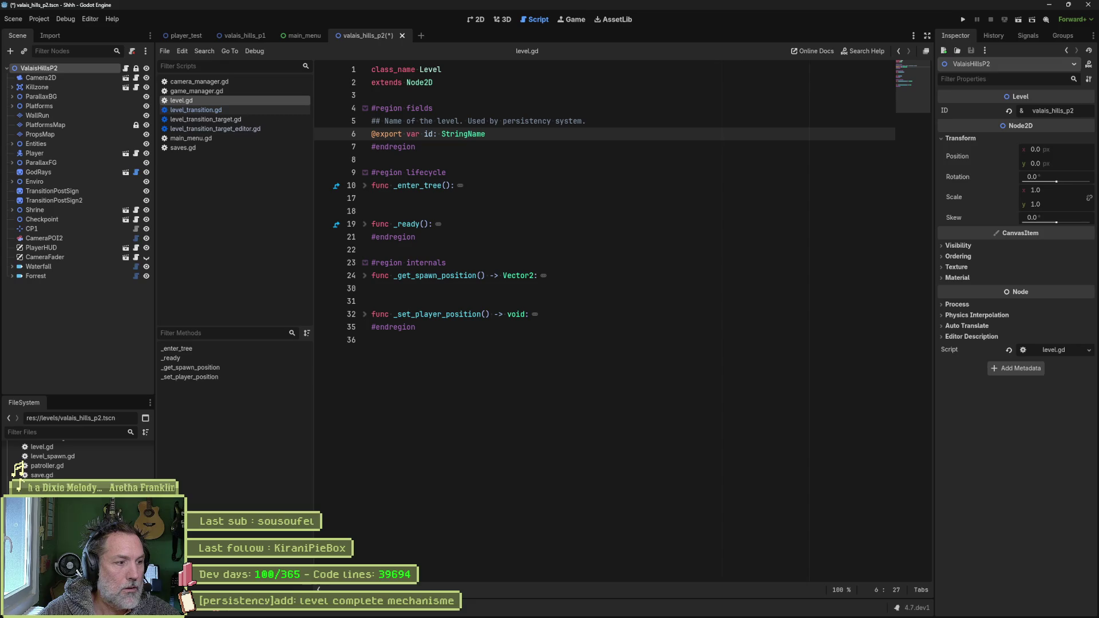
right_click(74, 446)
click(226, 470)
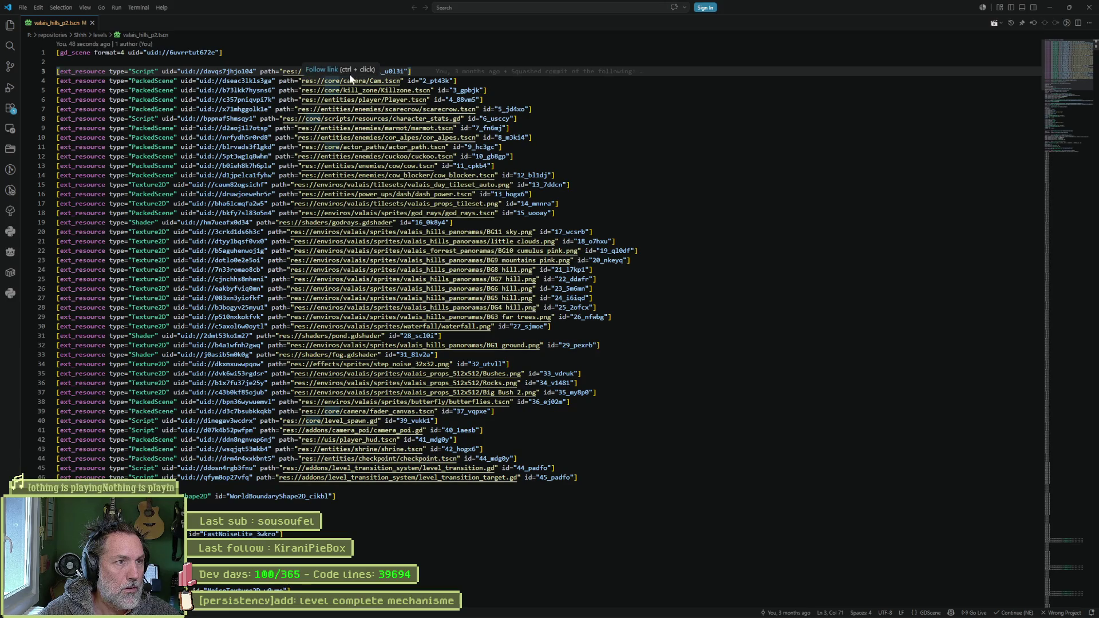
- Trace level.gd's resource id 1_u0l3i to the root node's id valais_hills_p2, then save the file
click(239, 71)
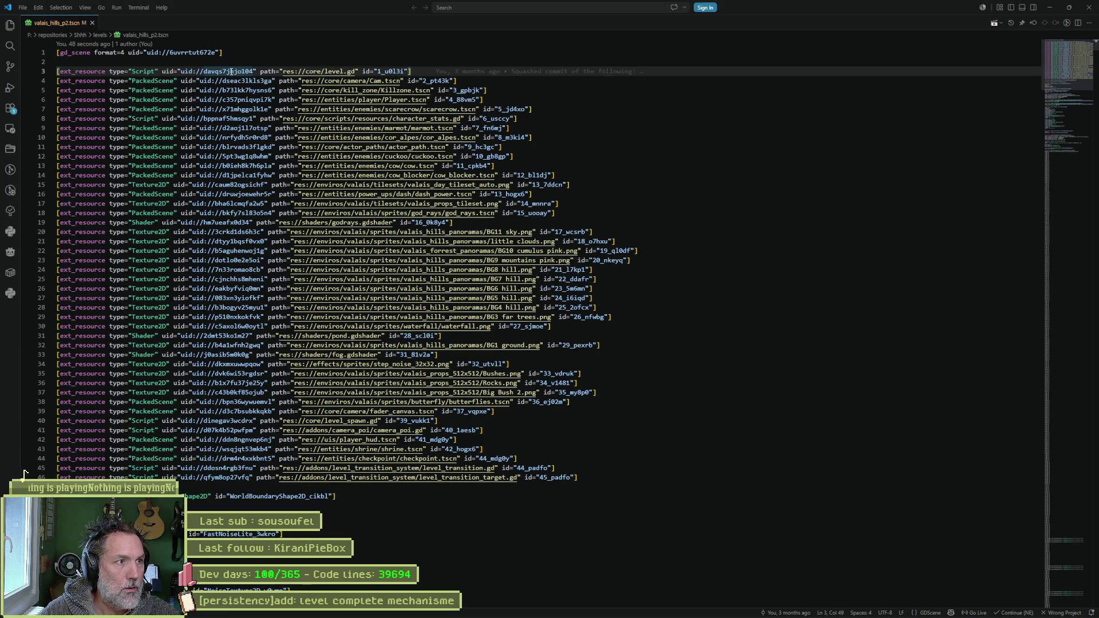
double_click(230, 71)
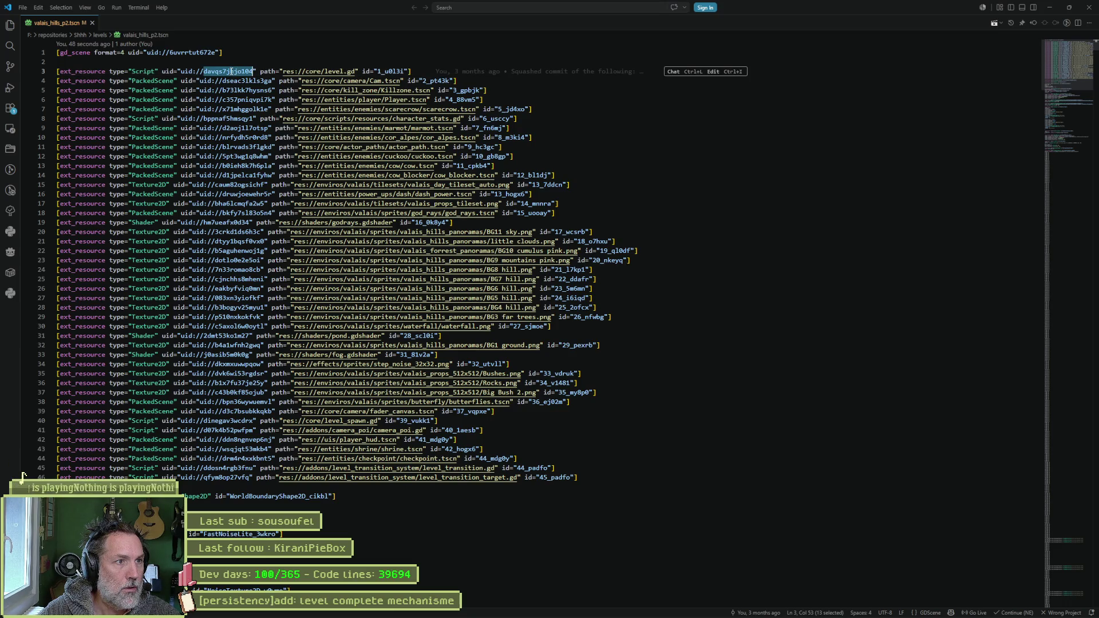
double_click(402, 71)
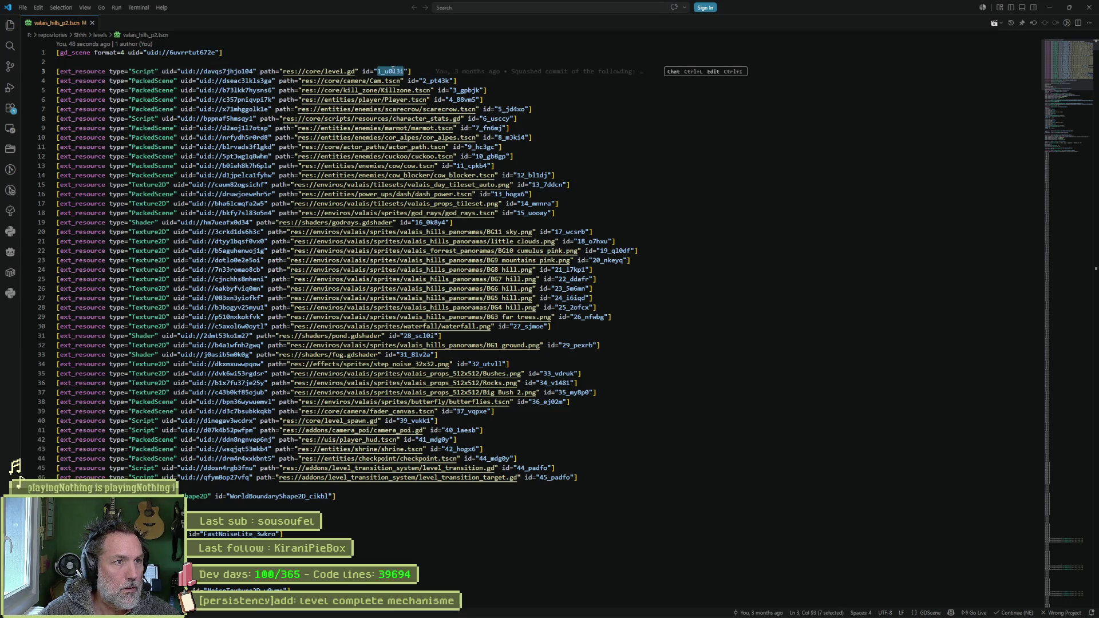
key(ctrl+f)
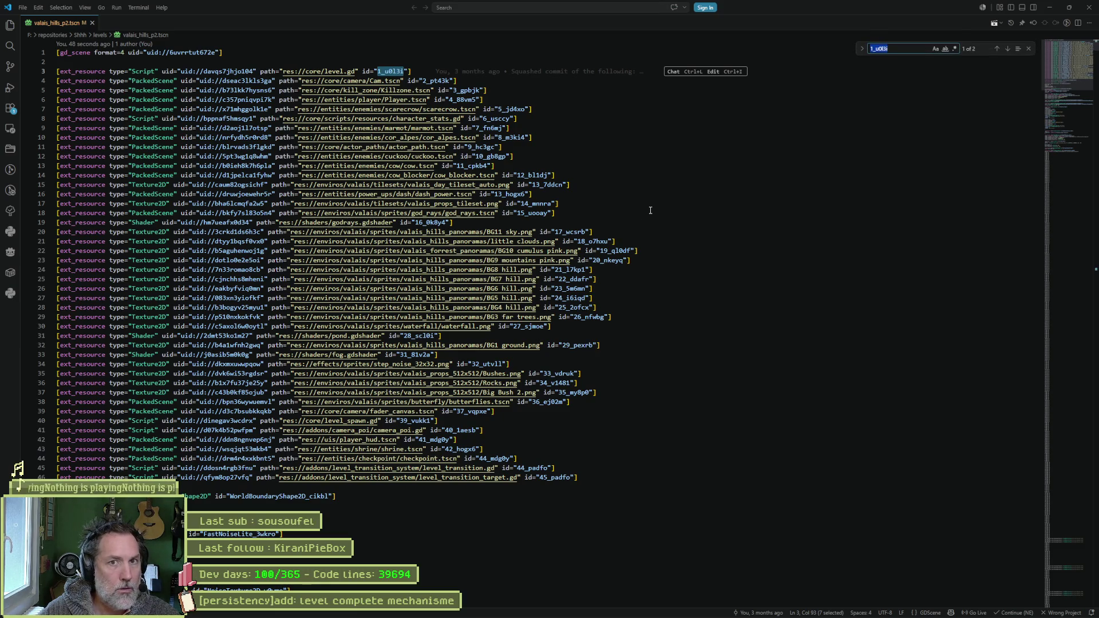
key(Return)
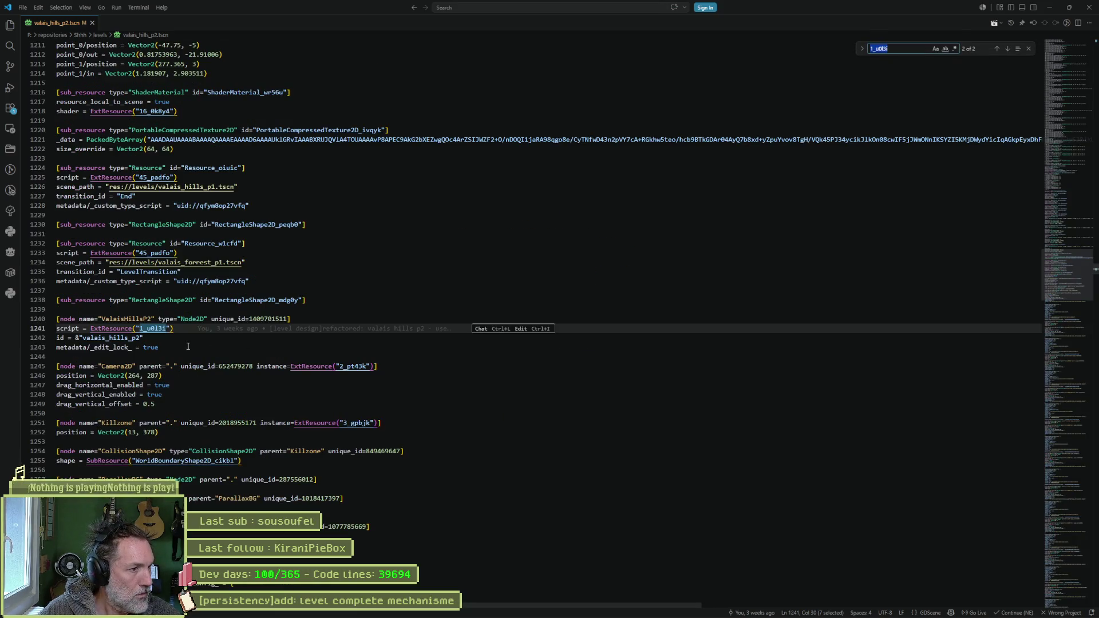
drag(144, 338, 83, 338)
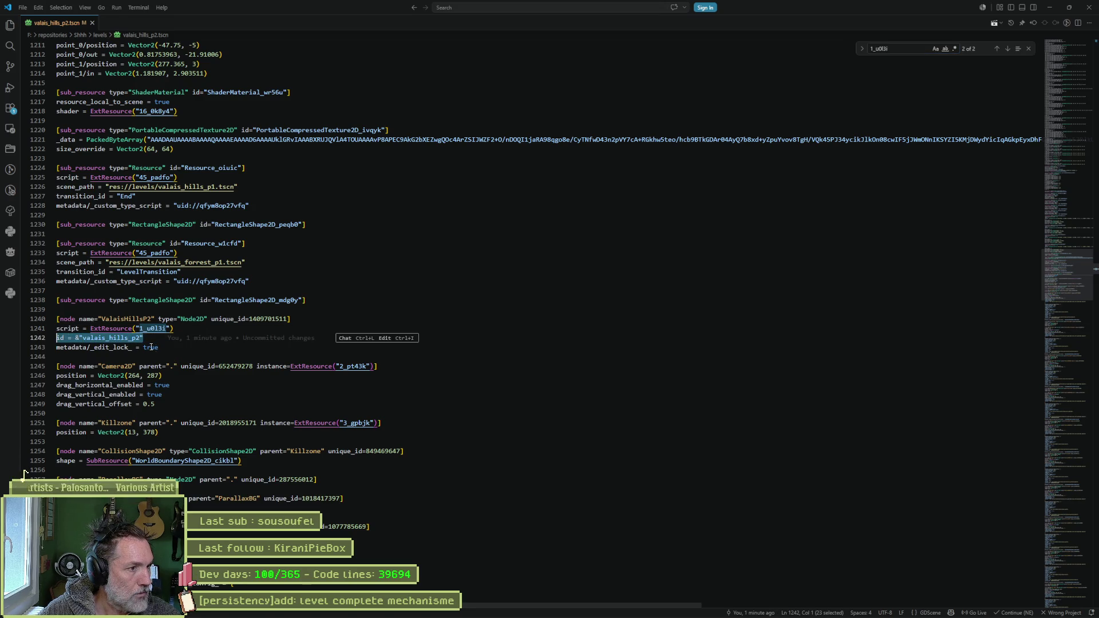
click(110, 328)
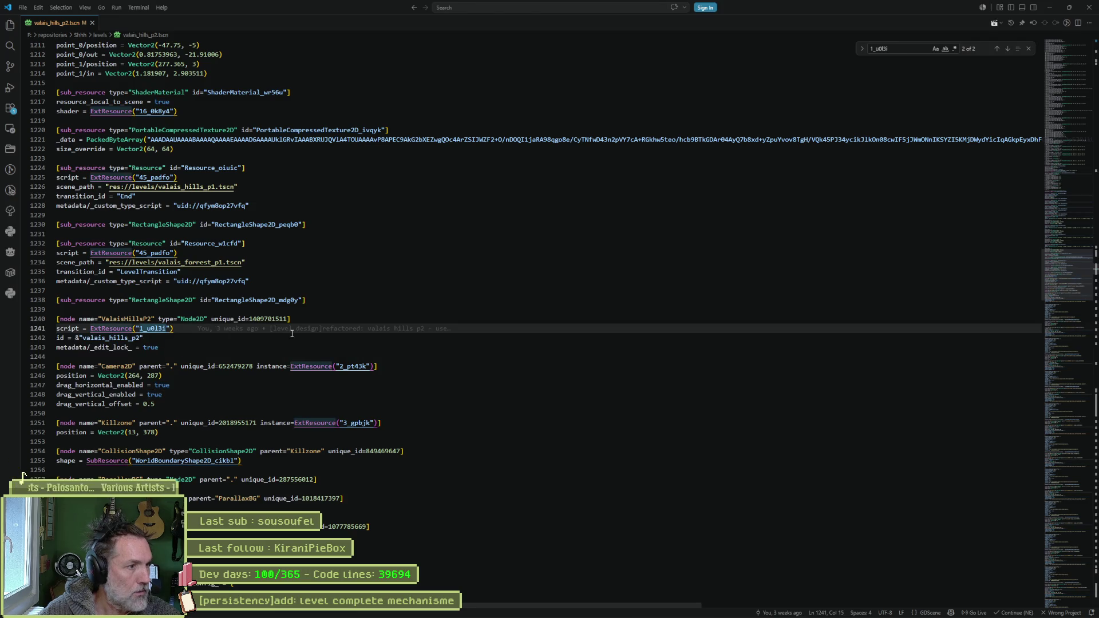
key(ctrl+s)
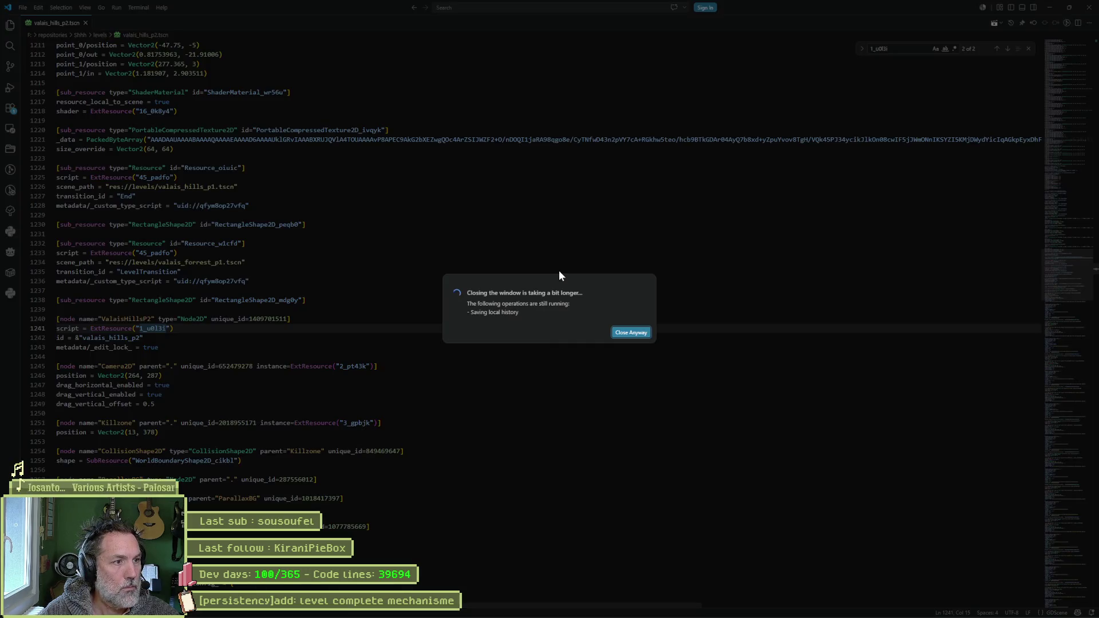
- Compare Fork's diffs for valais_hills_p1.tscn and valais_hills_p2.tscn, then return to Godot
click(626, 328)
key(alt+Tab)
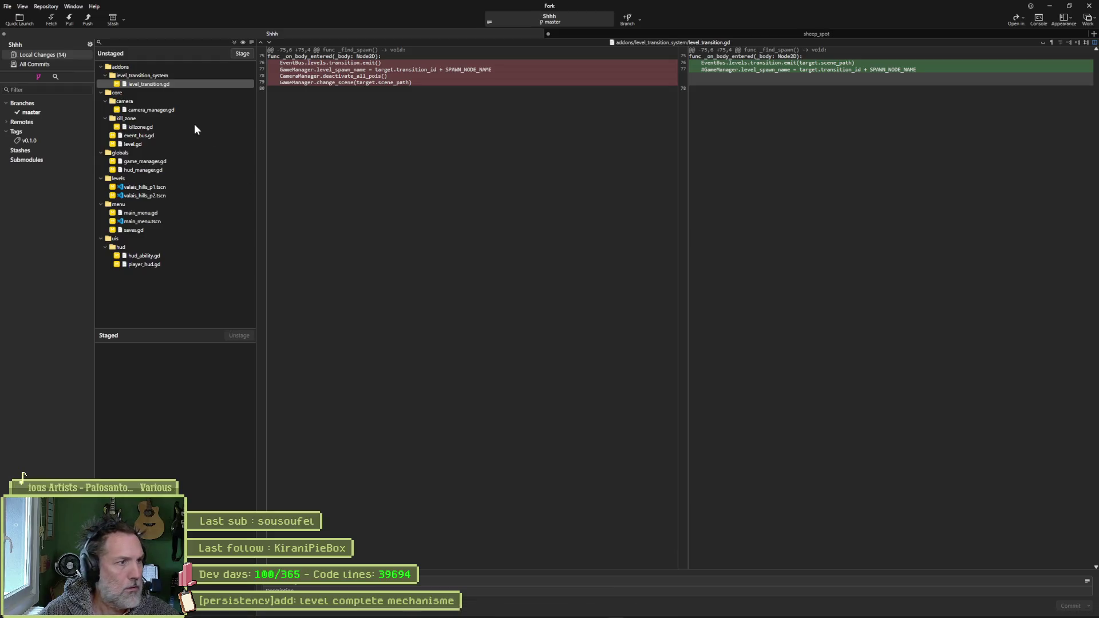
click(155, 189)
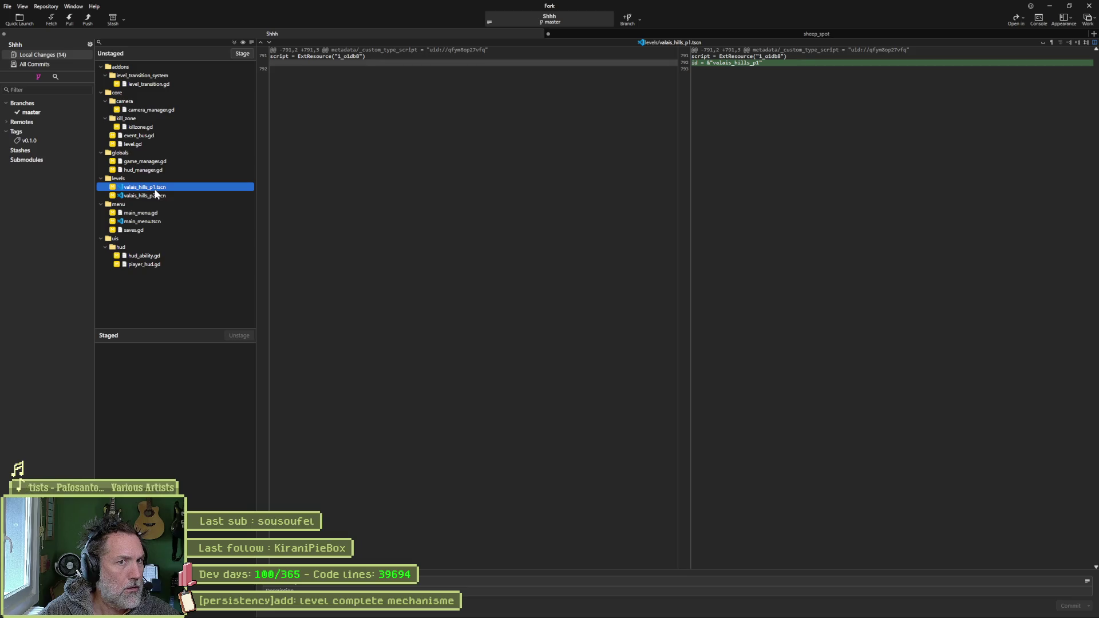
click(158, 196)
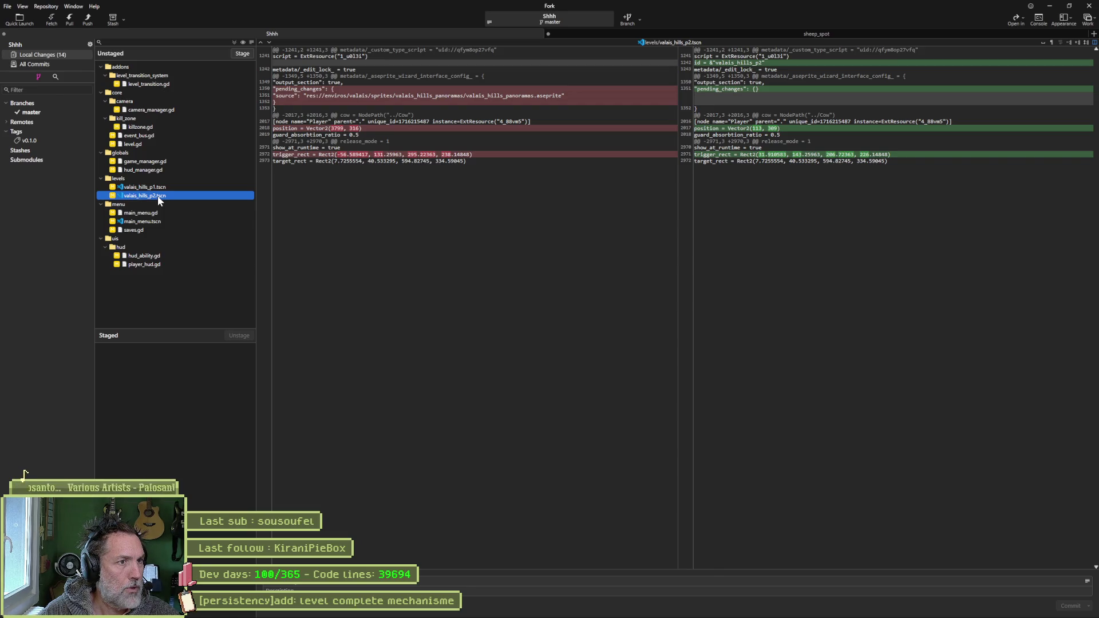
mouse_move(347, 106)
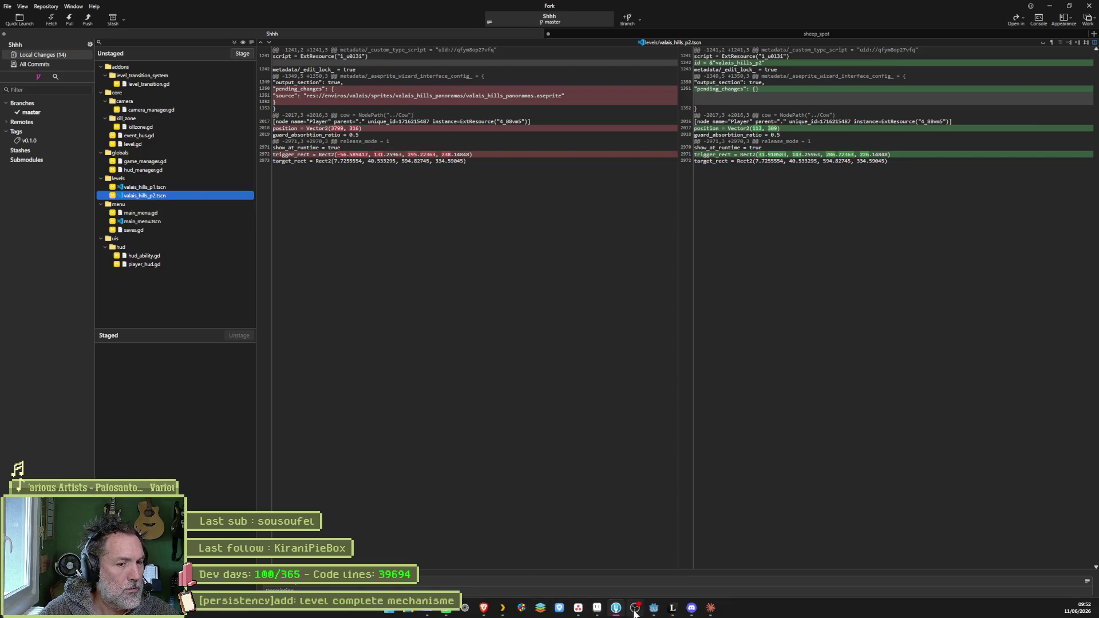
click(654, 608)
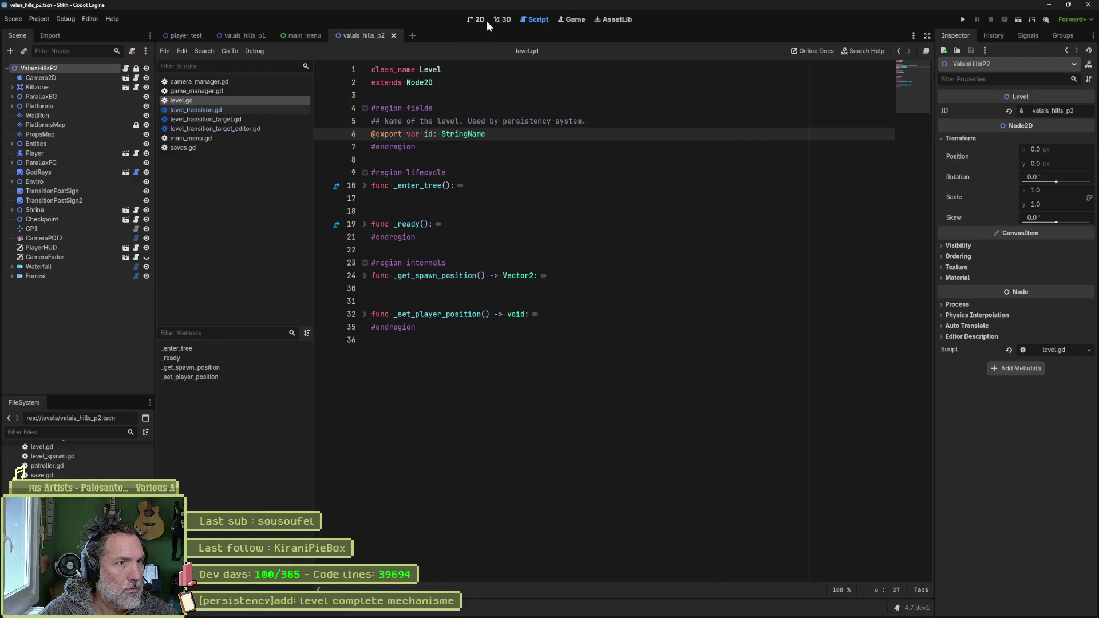
- Show the 2D view, glance at valais_hills_p1, and save the valais_hills_p2 scene
click(482, 20)
click(241, 37)
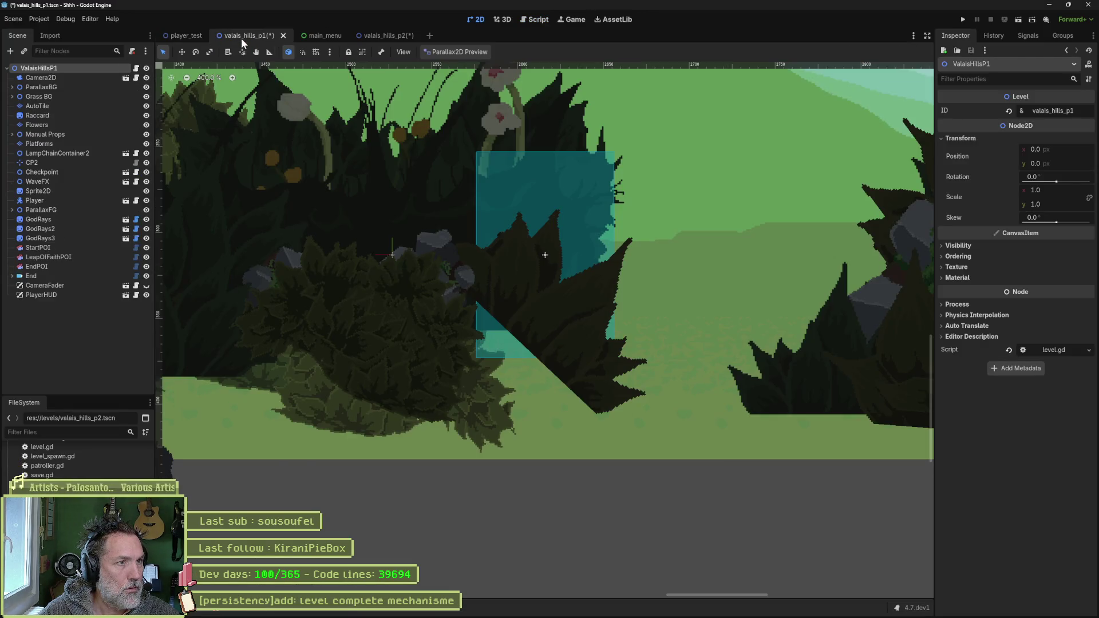
click(386, 33)
key(ctrl+s)
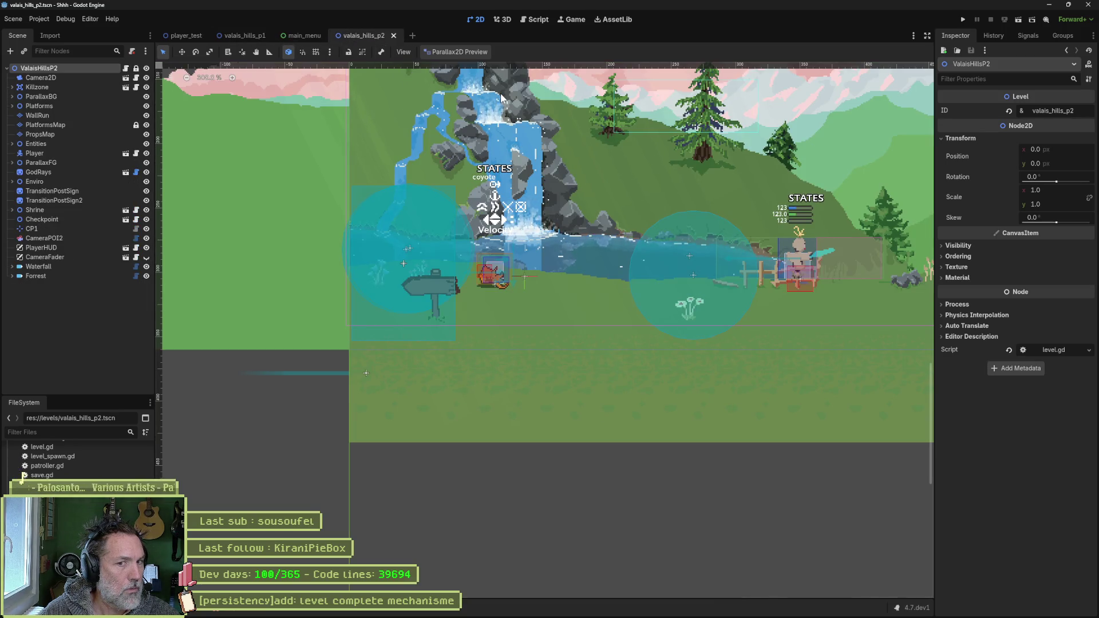
- Run valais_hills_p2 with F6, walk the cat left into valais_hills_p1, then stop the game
key(F6)
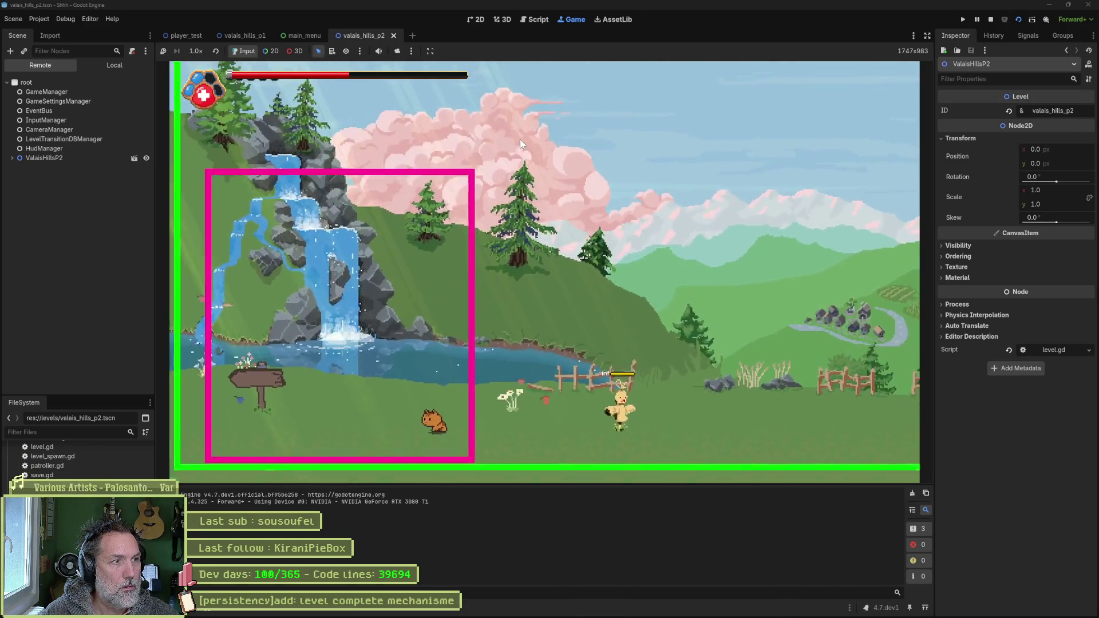
key(Left)
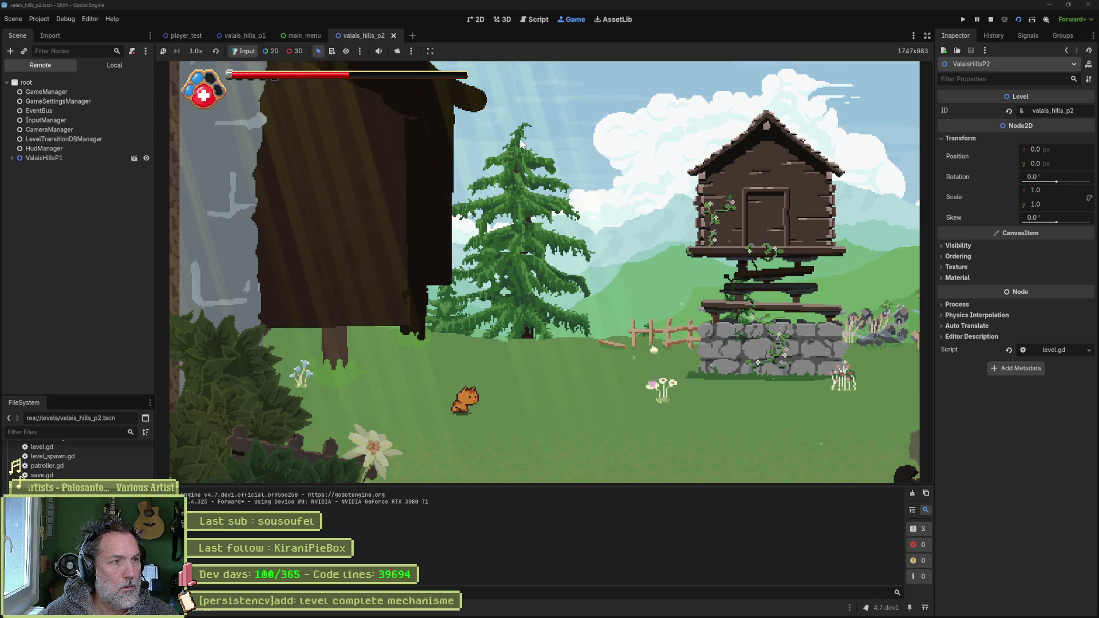
key(Right)
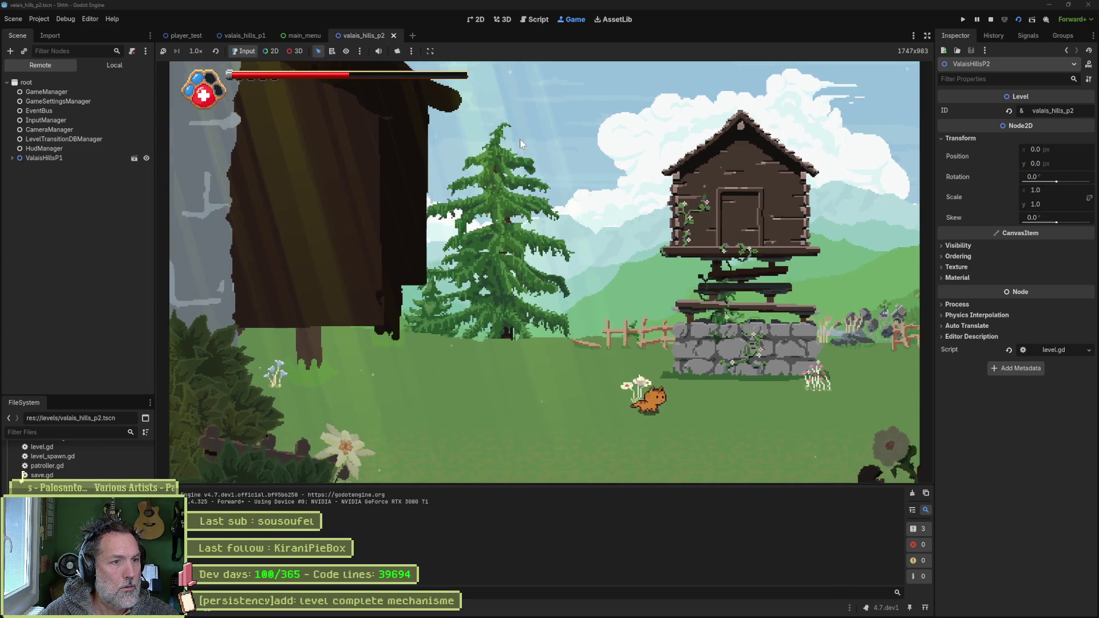
key(Left)
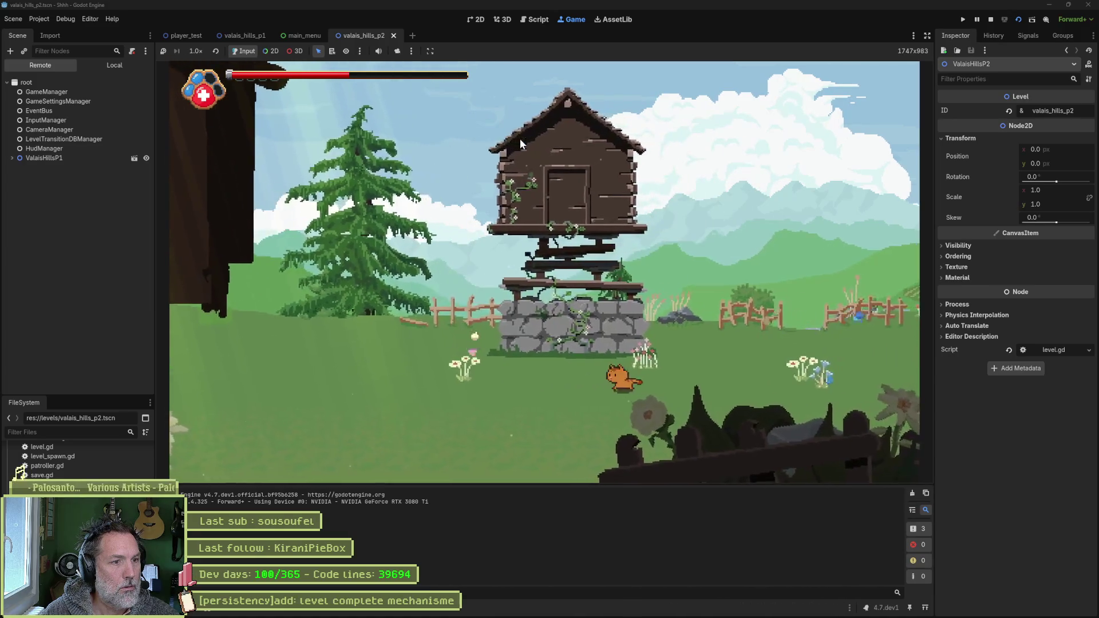
key(Left)
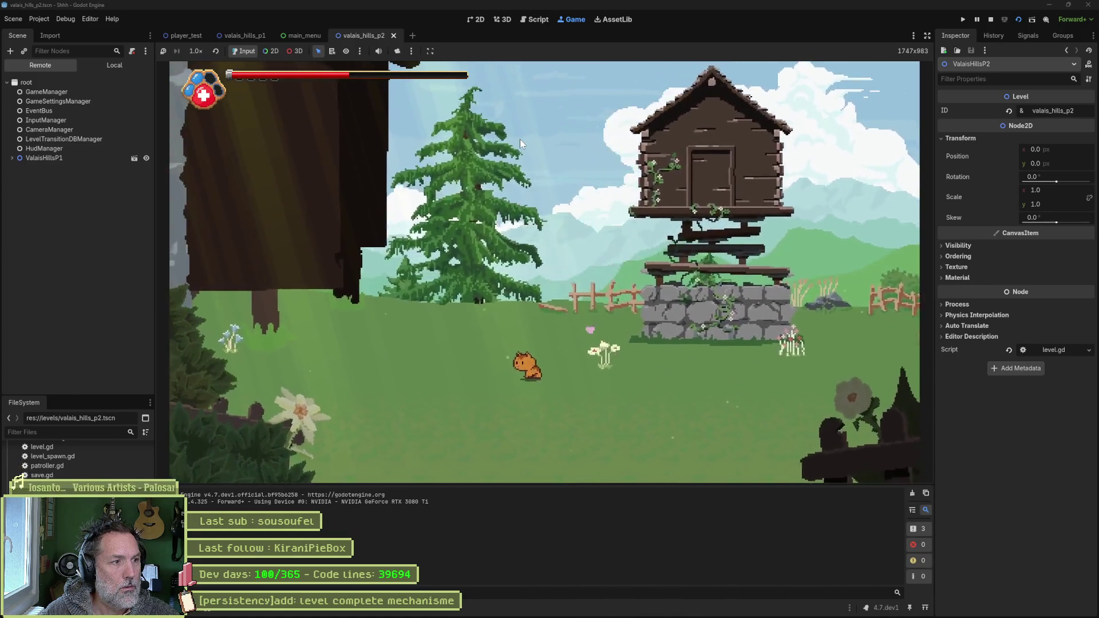
key(Right)
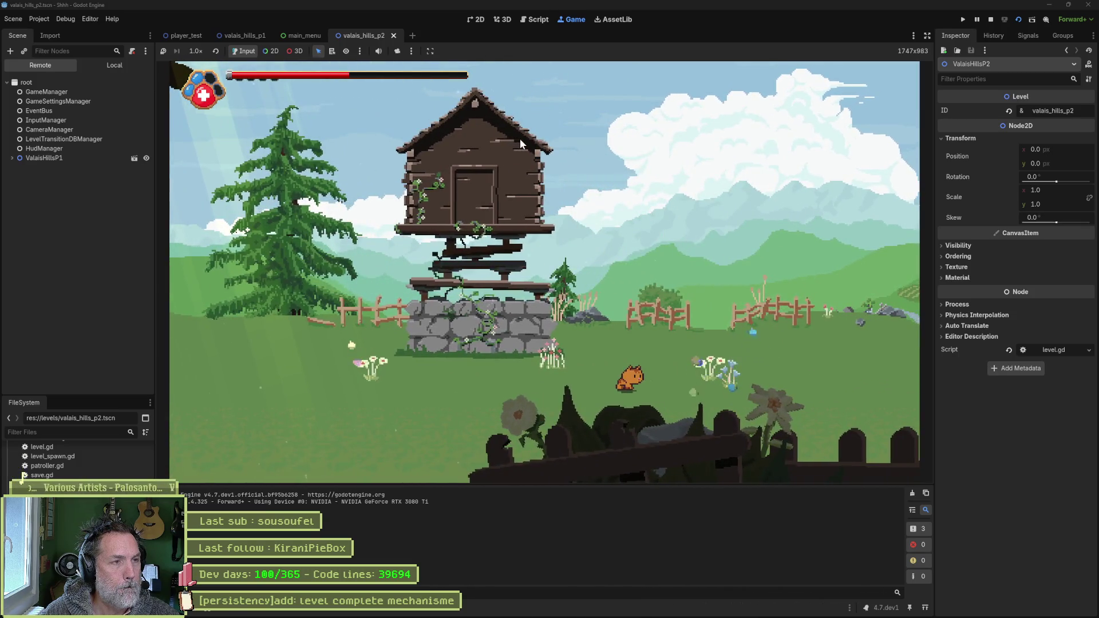
key(F8)
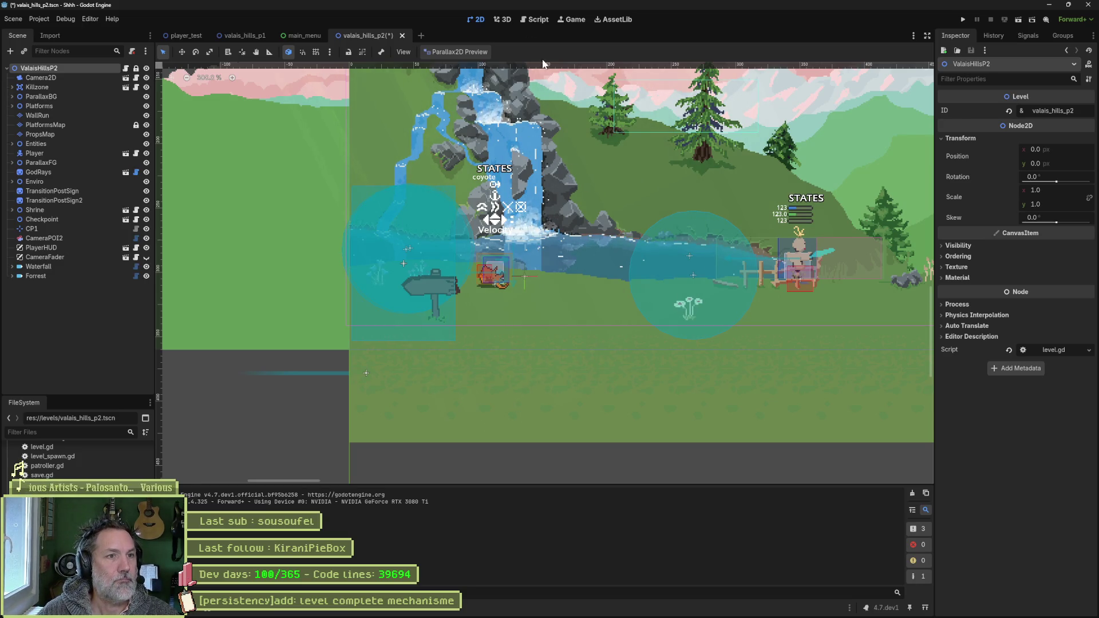
- Switch to the Script workspace to show level.gd
click(533, 19)
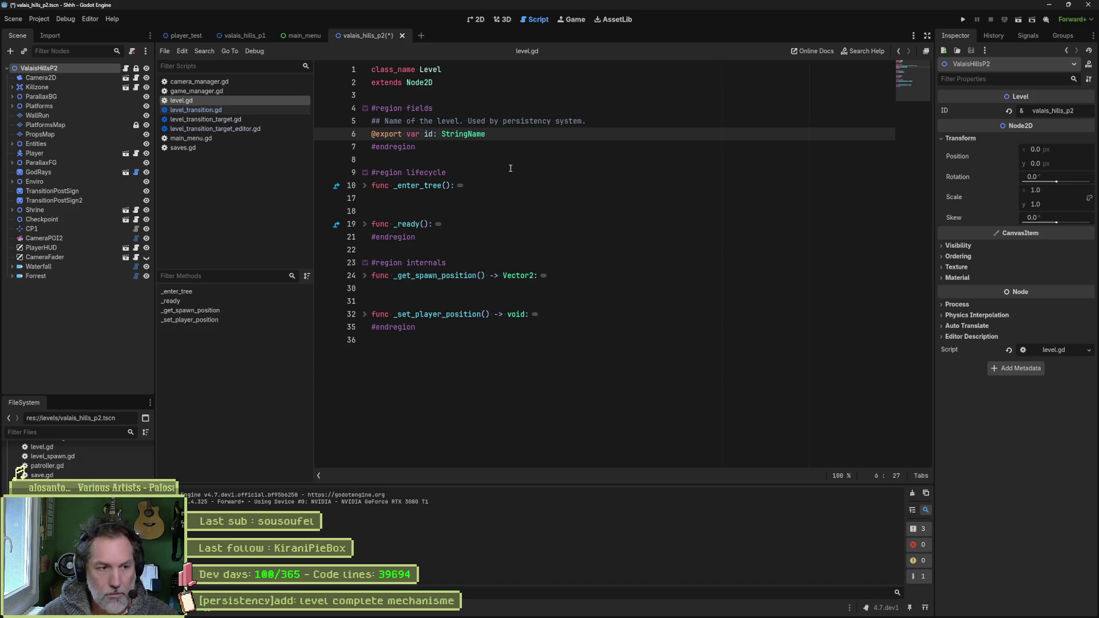
- Ask Claude 'sauver progression jeu + data joueurs en jsoN ?' in a new chat message
click(502, 611)
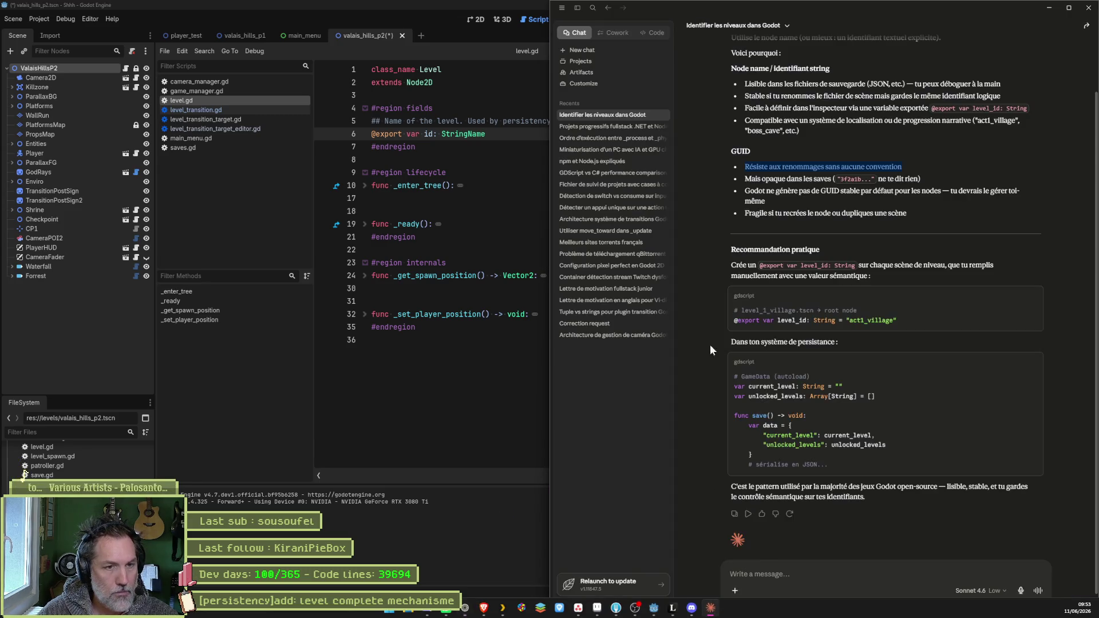
click(794, 577)
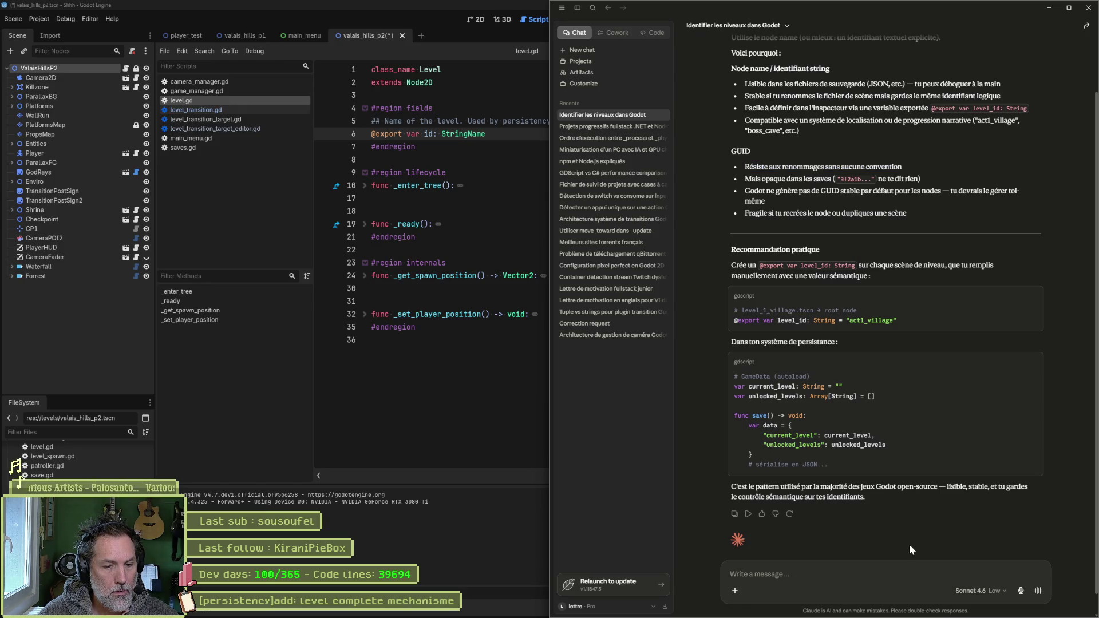
text(bonne pra)
key(ctrl+BackSpace)
key(ctrl+BackSpace)
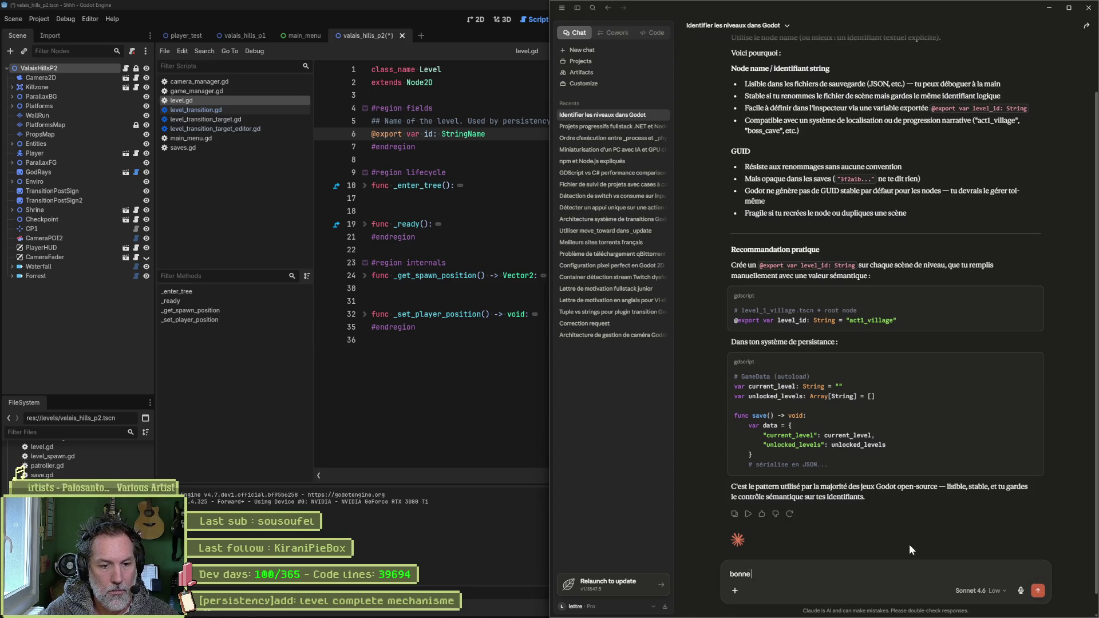
text(sauver lp)
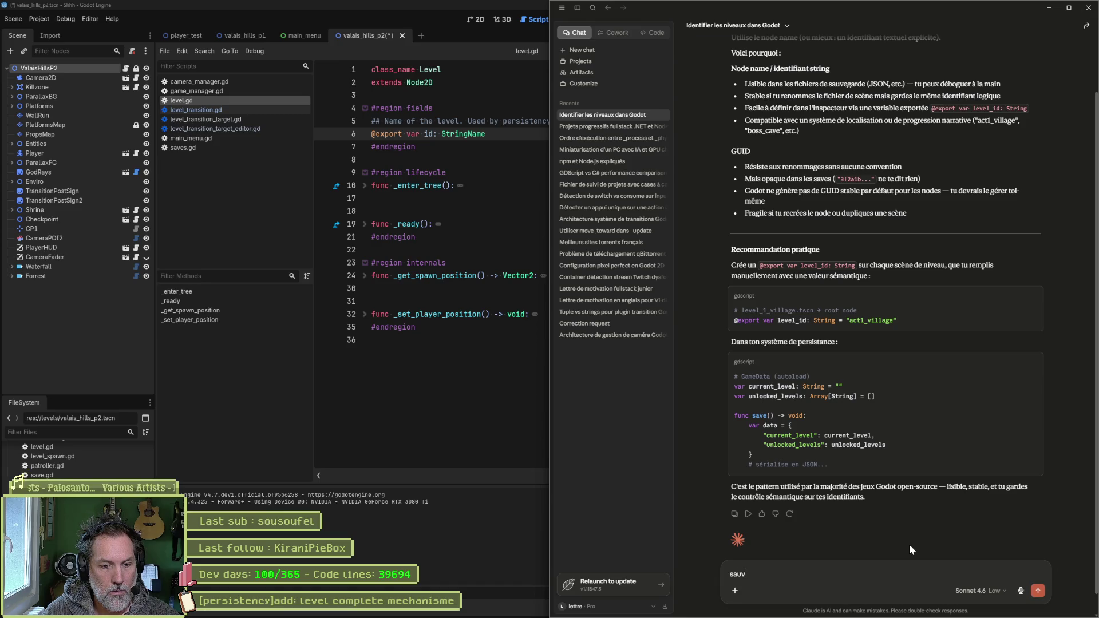
key(BackSpace)
key(BackSpace)
text(prog)
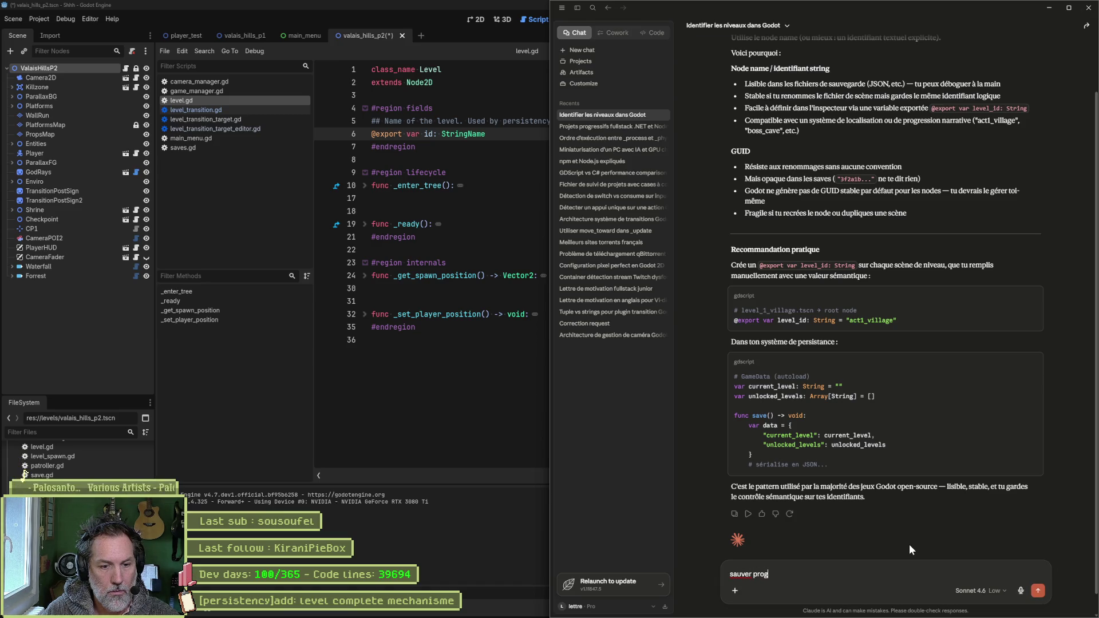
text(ression jeu !)
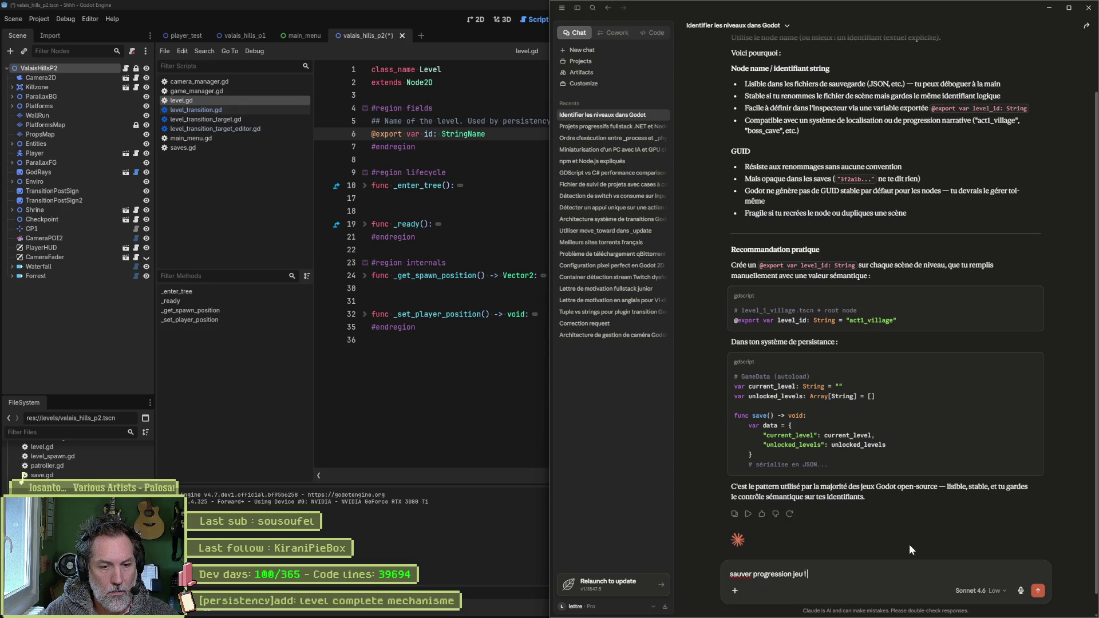
key(BackSpace)
text(+ data )
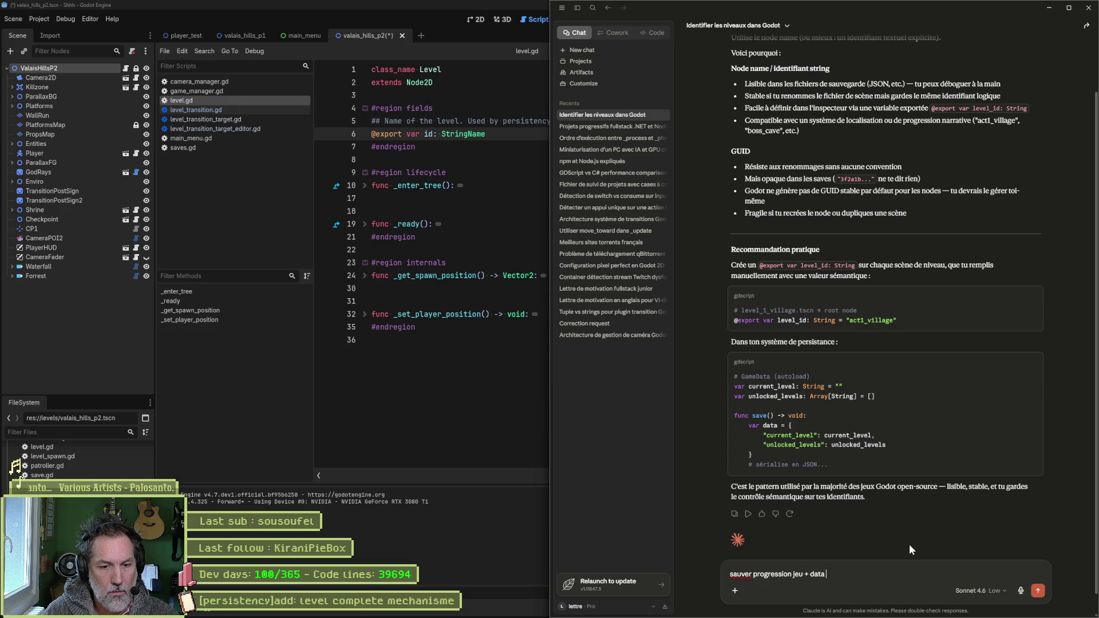
text(joueurs en jsoN ?)
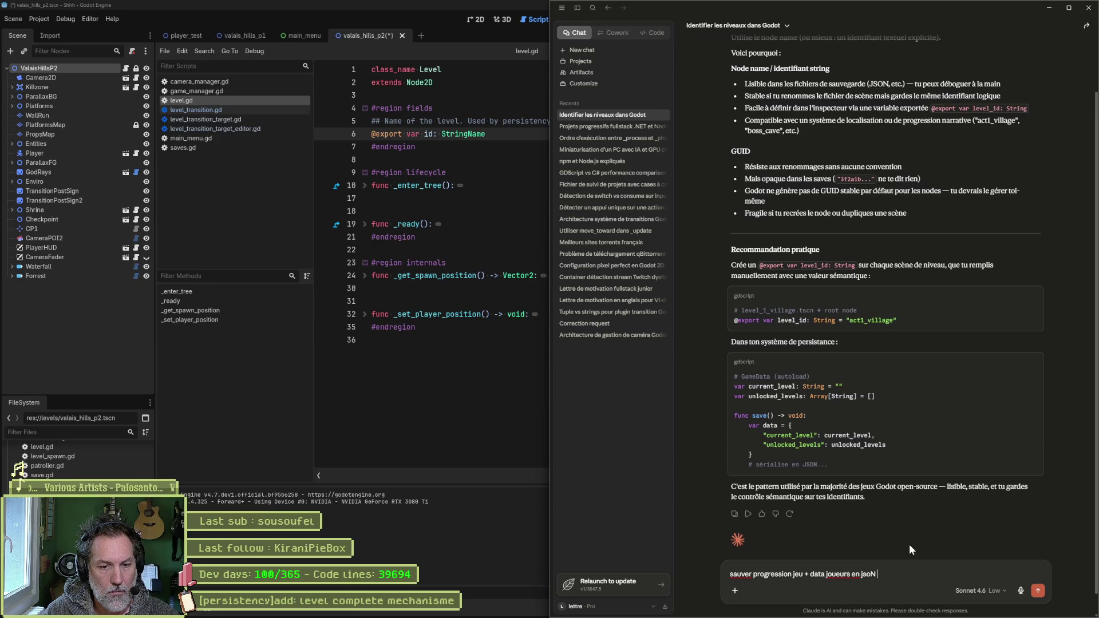
key(Return)
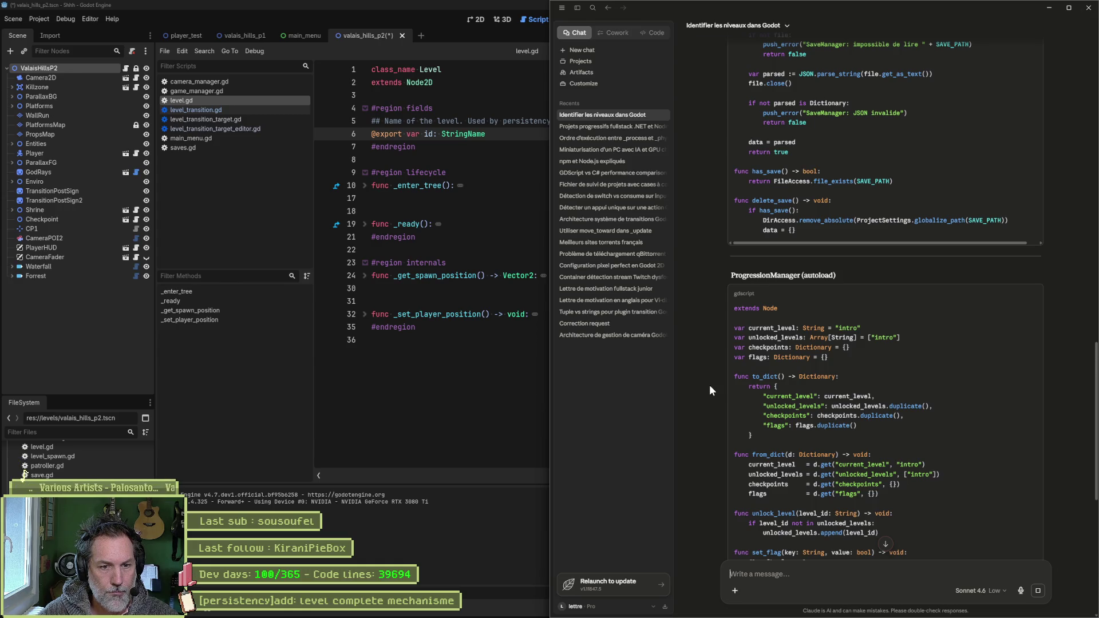
- Read the reply's code, selecting the unlocked_levels key and scrolling further down
drag(766, 406, 839, 405)
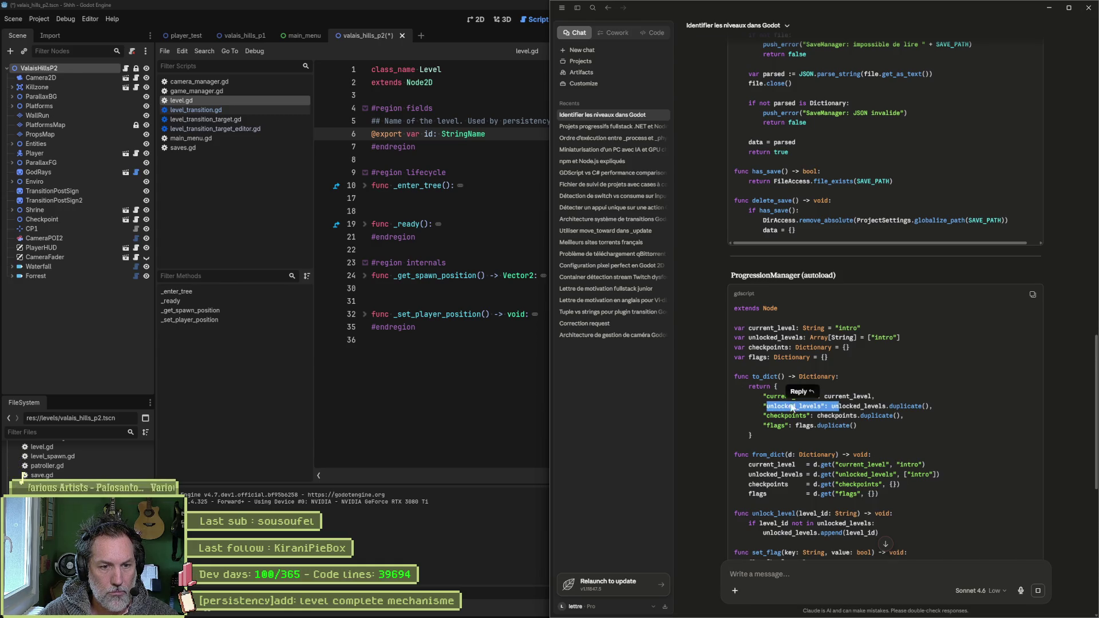
drag(770, 395, 857, 410)
scroll(857, 424, down, 8)
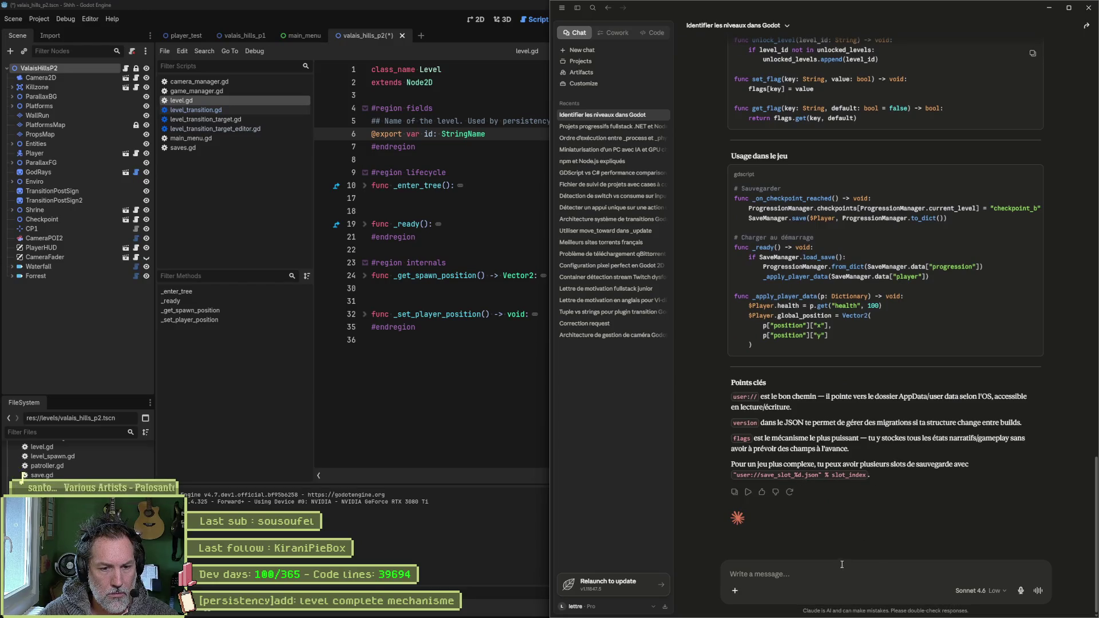
- Ask Claude 'bonne approche json ?', review its table of alternatives, then close Claude
text(bonne ap)
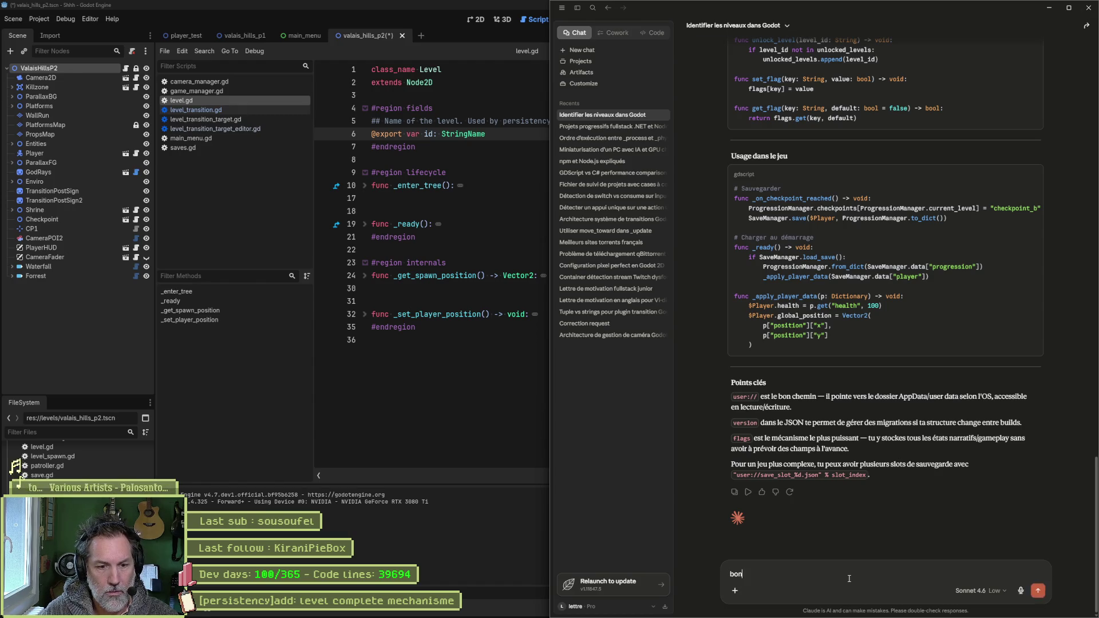
key(BackSpace)
key(BackSpace)
text(proche)
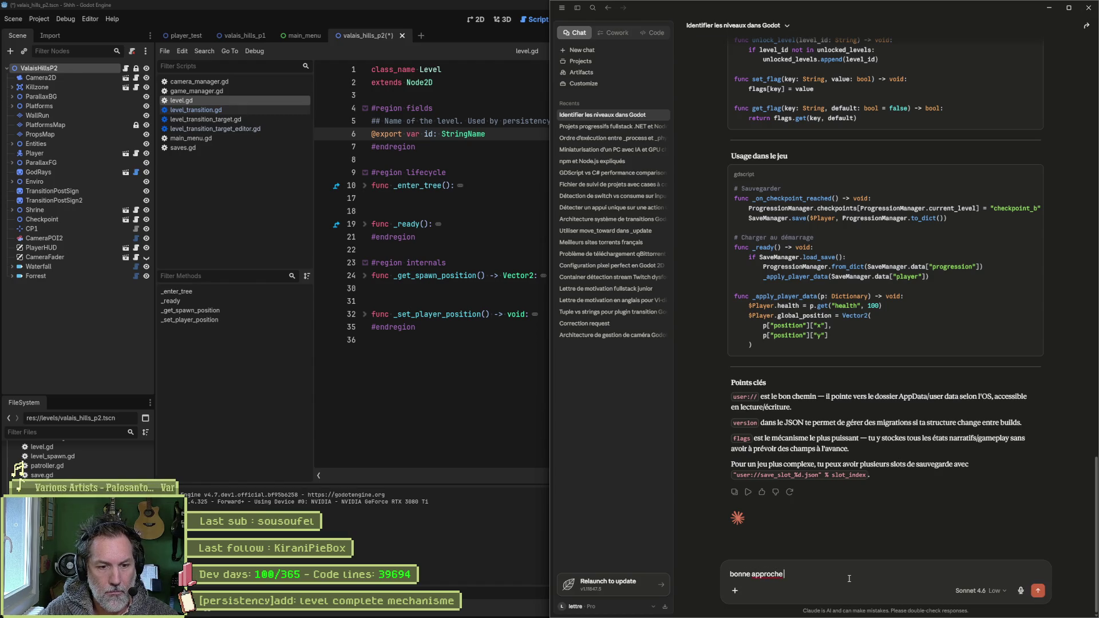
key(Return)
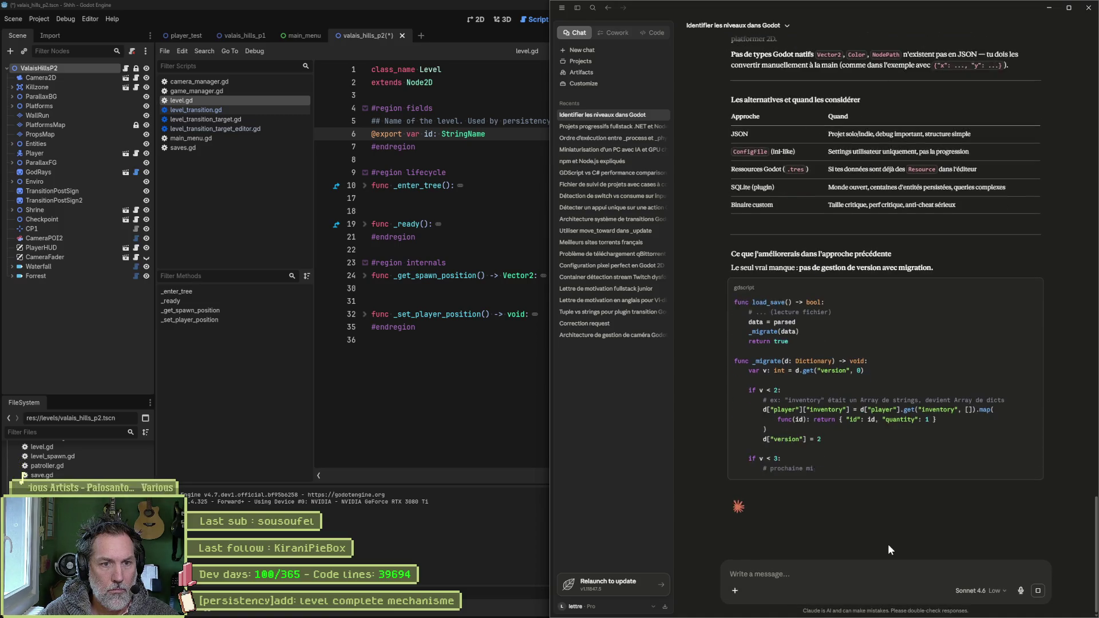
scroll(898, 295, up, 3)
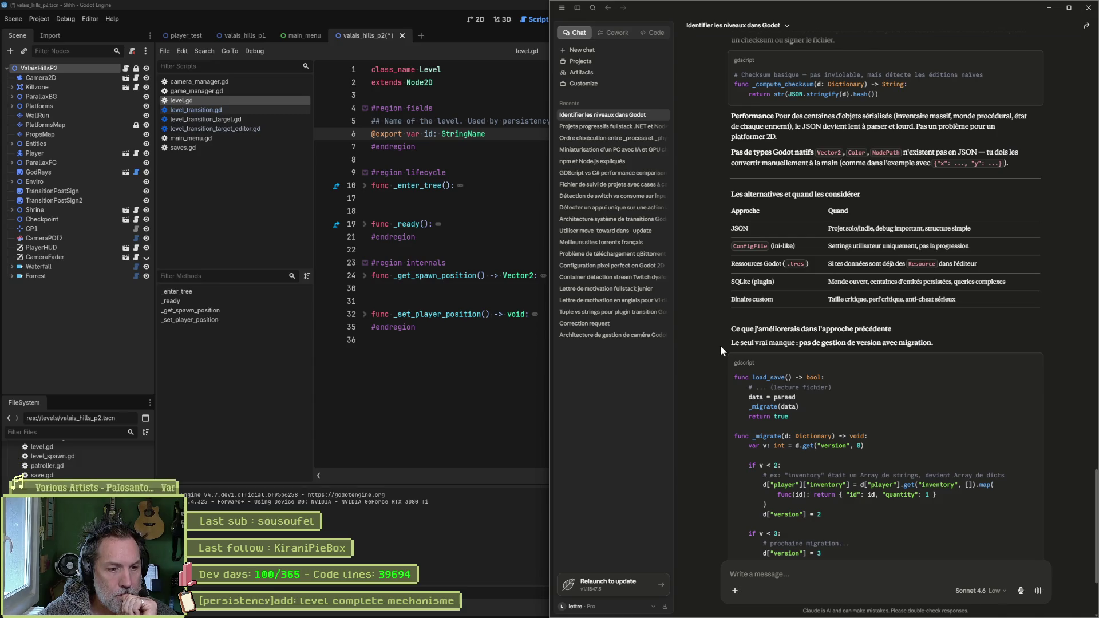
click(586, 583)
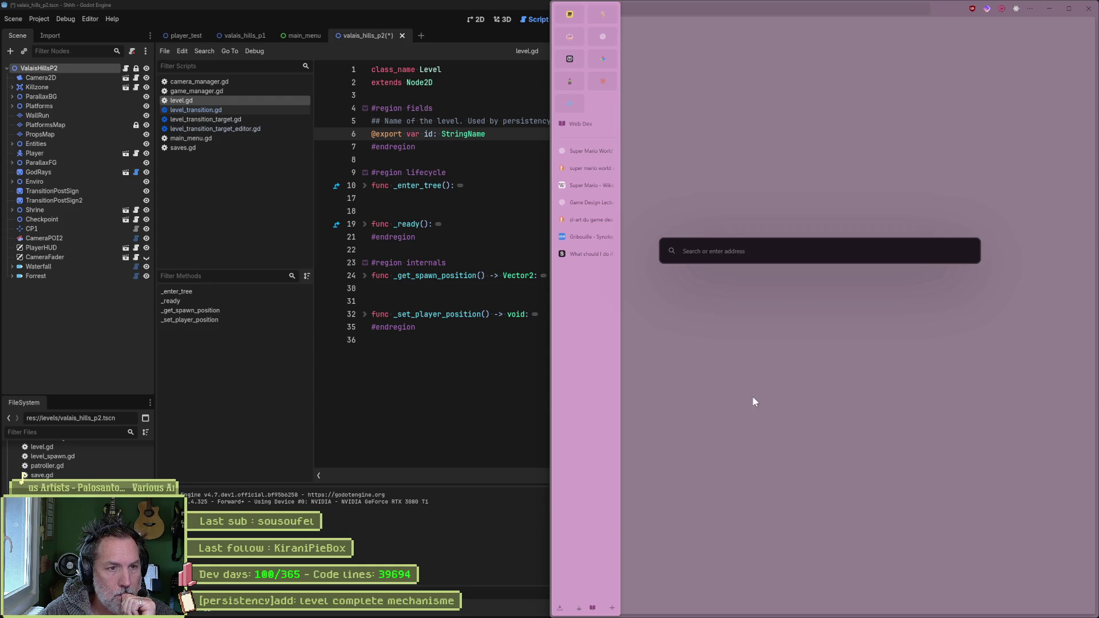
- Open ChatGPT and ask 'sauvegarder la progression de mon jeu dans godot. quelles techniques ?'
text(chatgpt.com/)
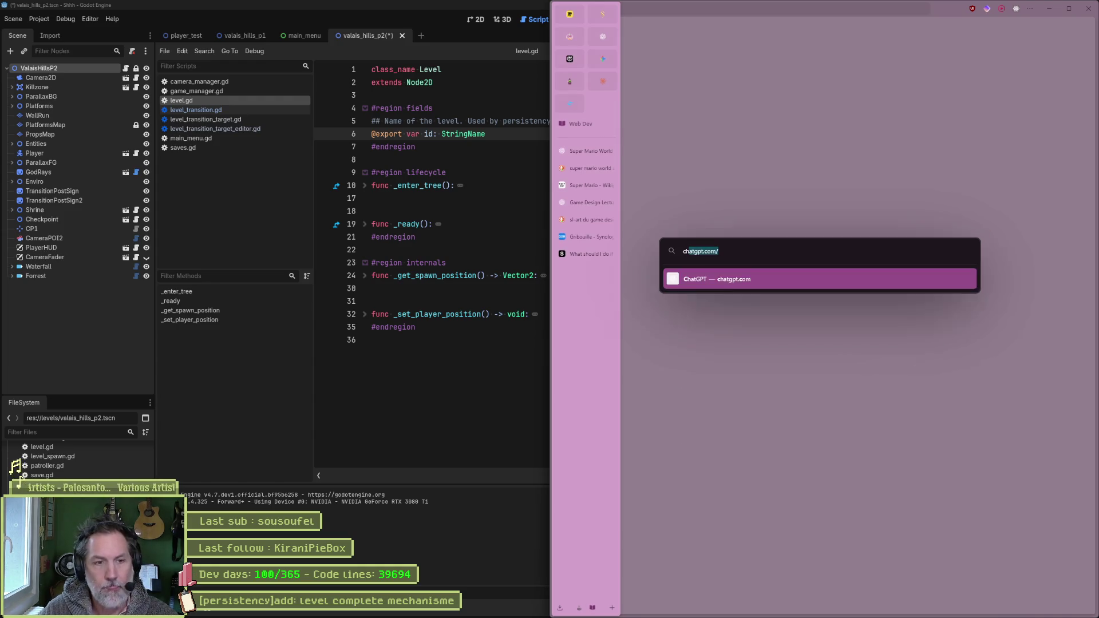
key(Return)
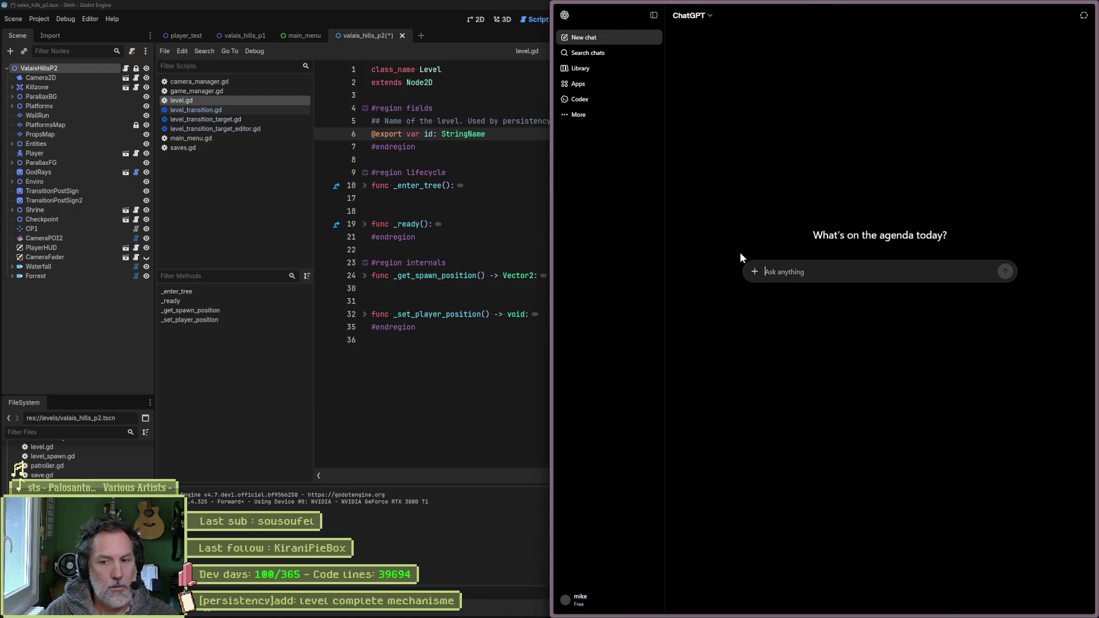
text(sauvegarder la prog)
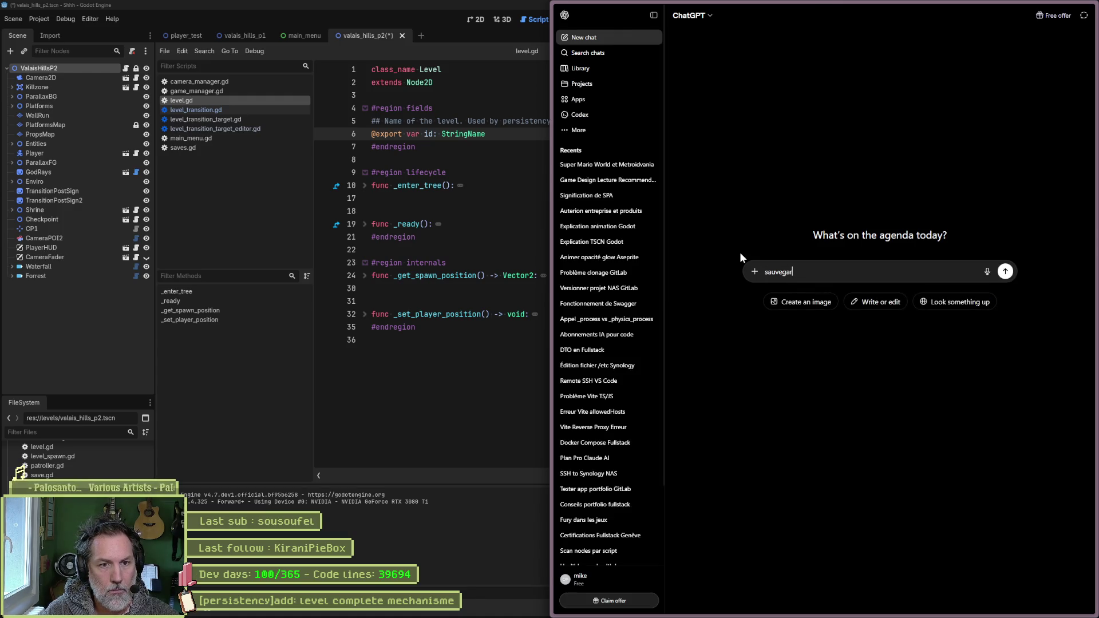
text(ressio)
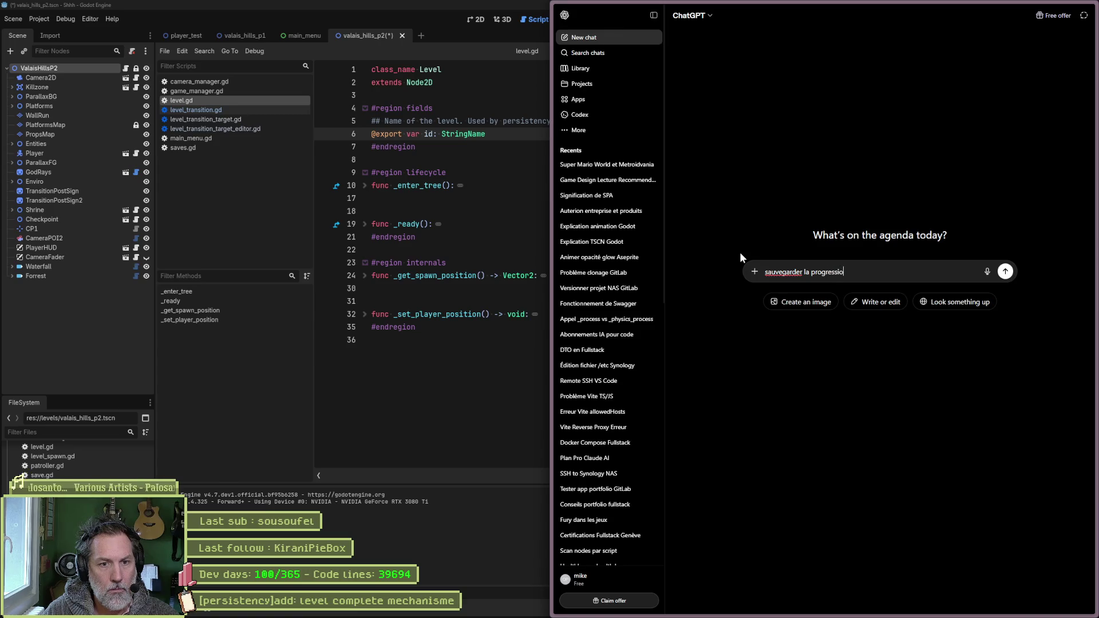
text(n de mon jeu da)
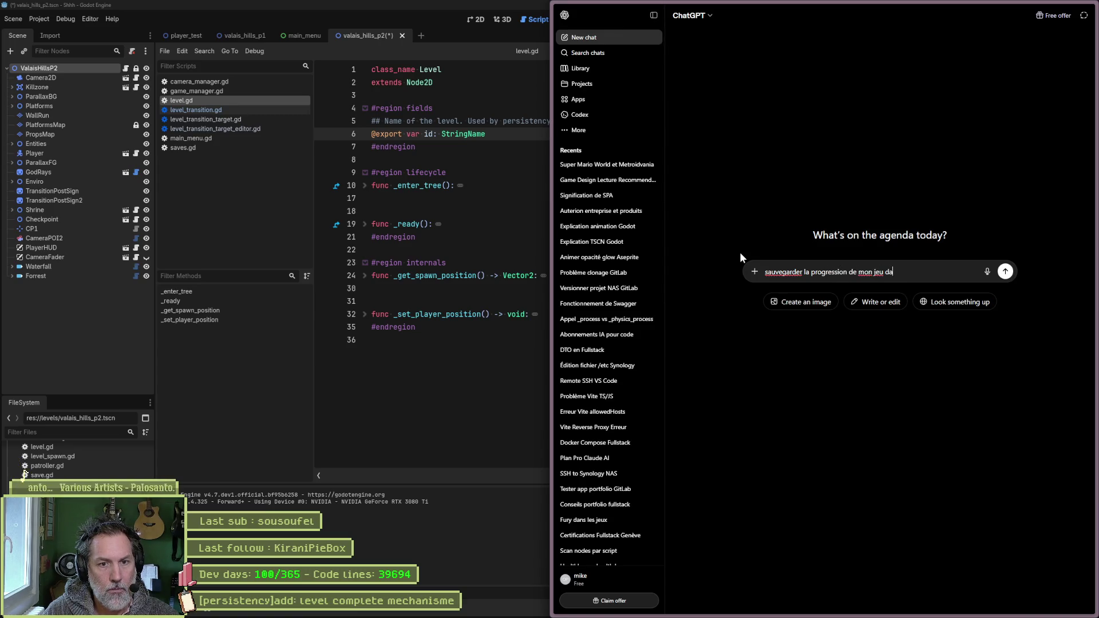
text(ns godot. quelles techniques)
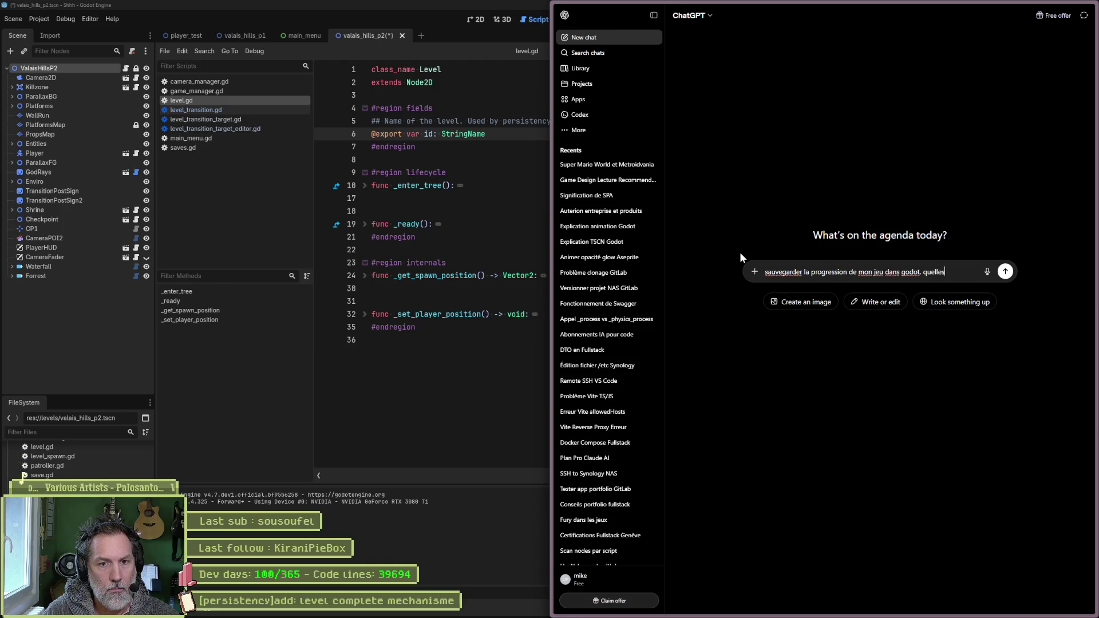
key(BackSpace)
key(BackSpace)
key(BackSpace)
text(ues ?)
key(Return)
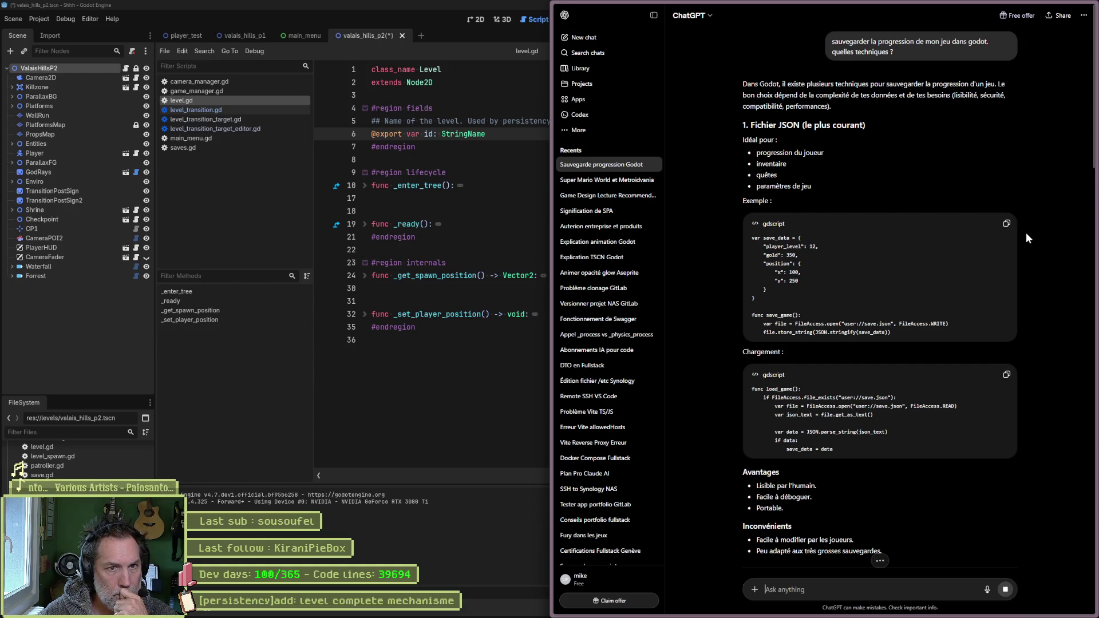
scroll(1026, 232, down, 6)
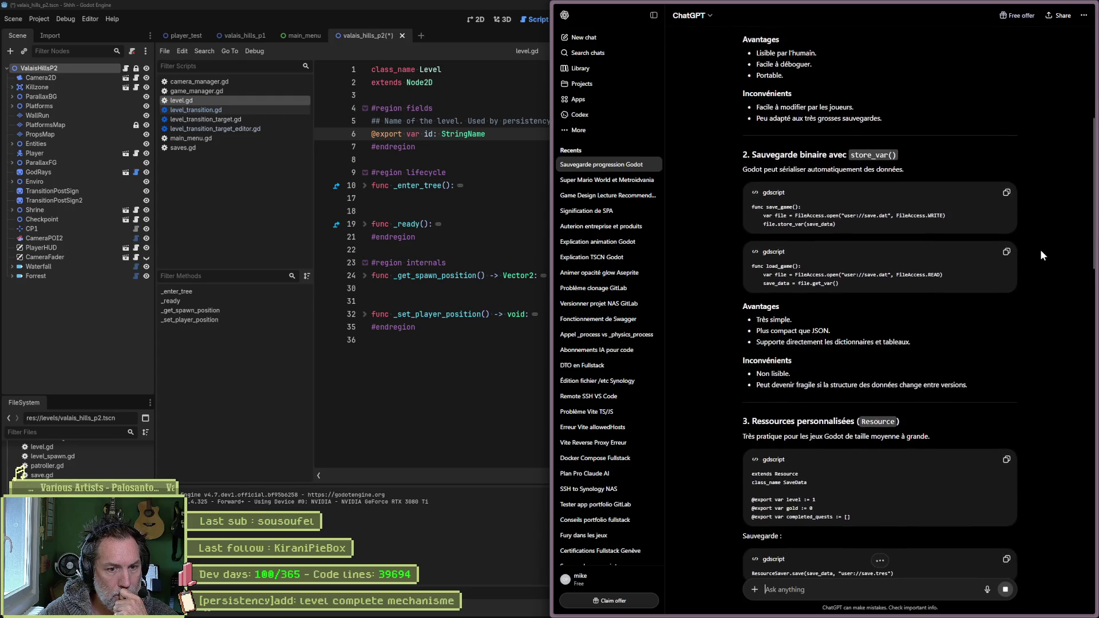
scroll(1039, 251, down, 5)
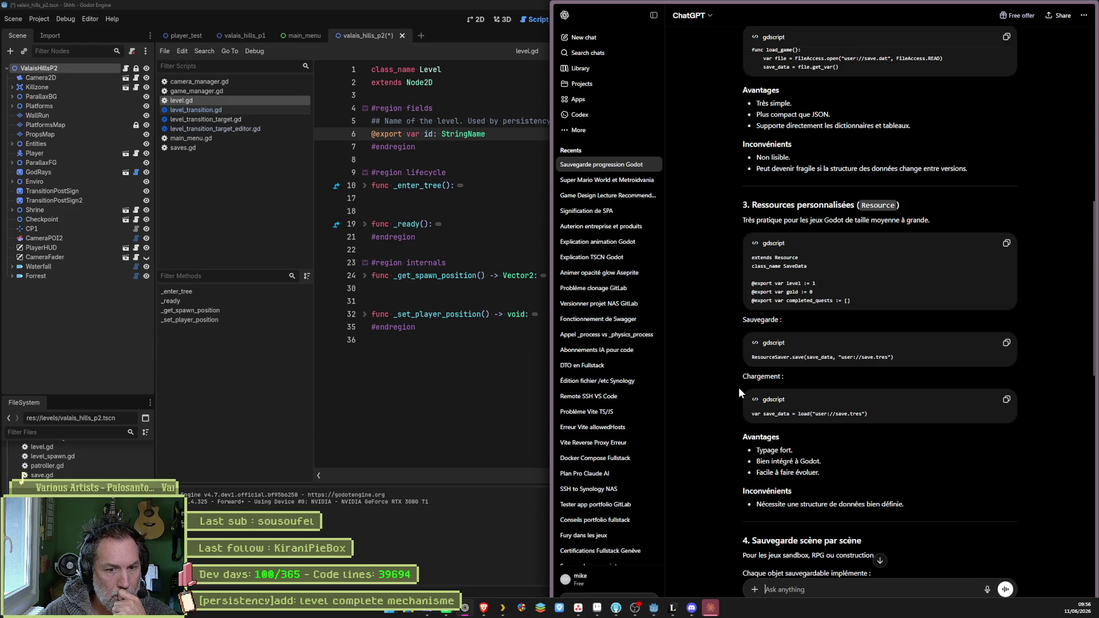
scroll(733, 389, down, 3)
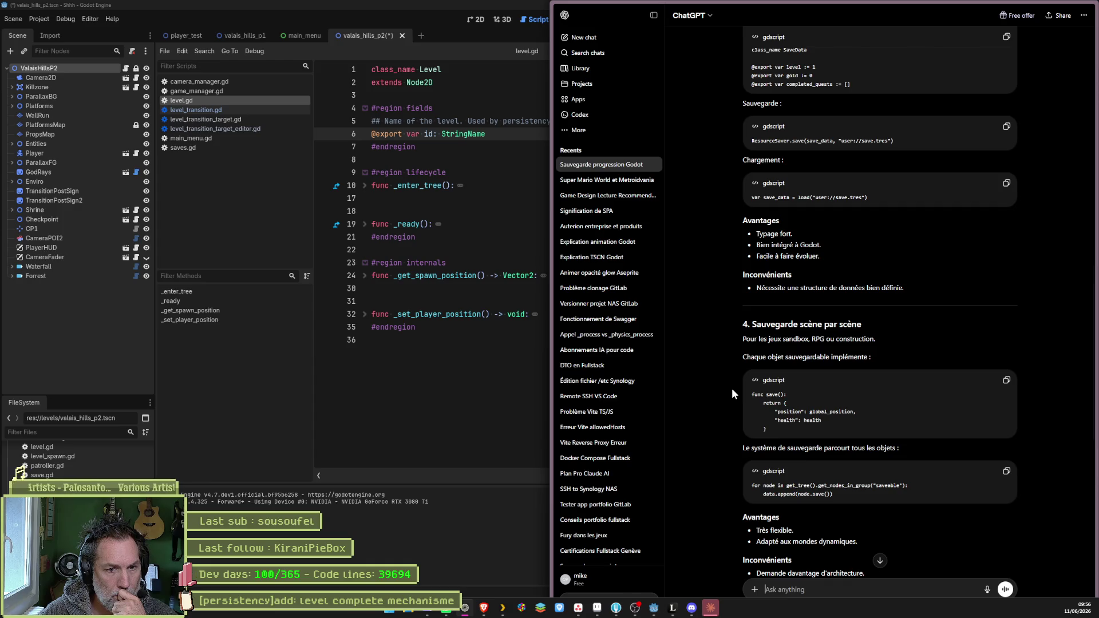
scroll(731, 389, down, 4)
scroll(728, 386, down, 3)
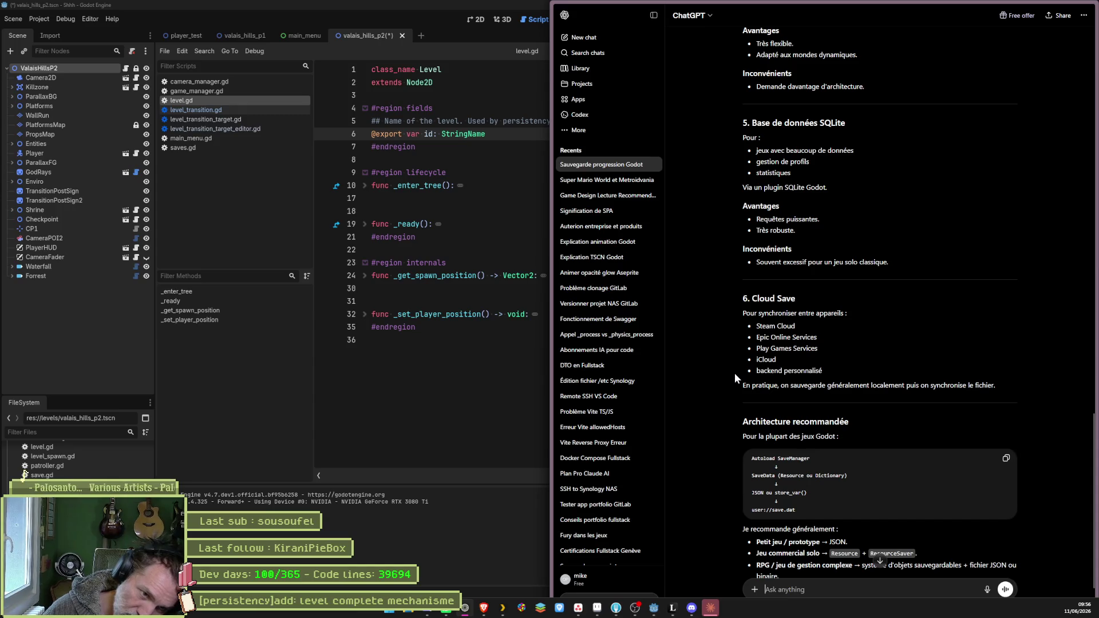
scroll(734, 375, down, 1)
scroll(734, 374, down, 1)
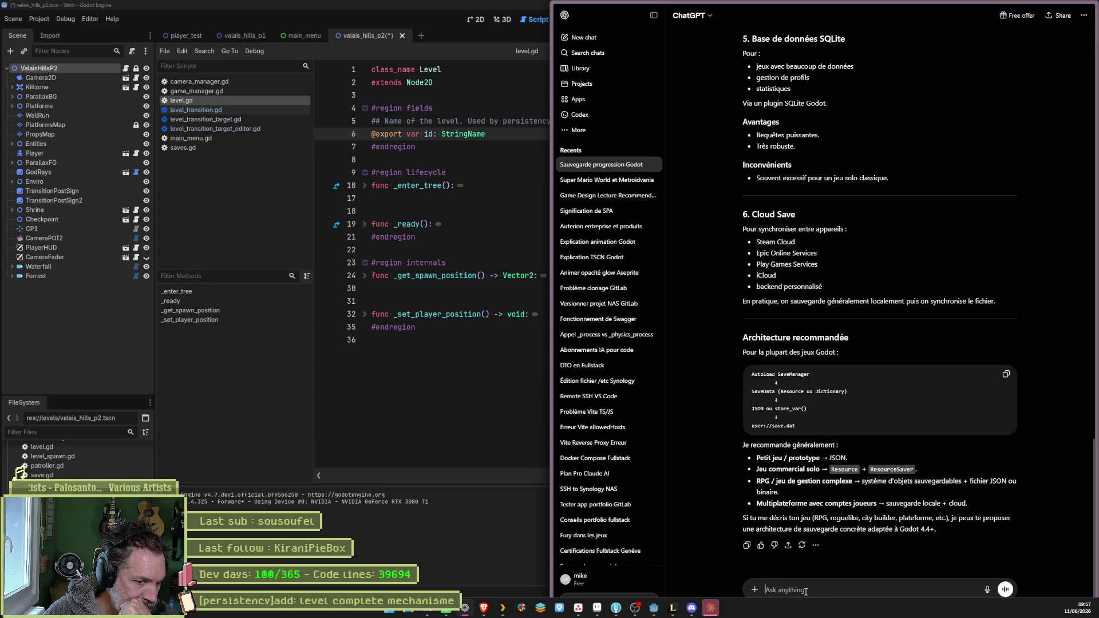
- Ask ChatGPT 'comparaison json vs resource' and scroll to the Resource section and its advantages
text(comparaison json )
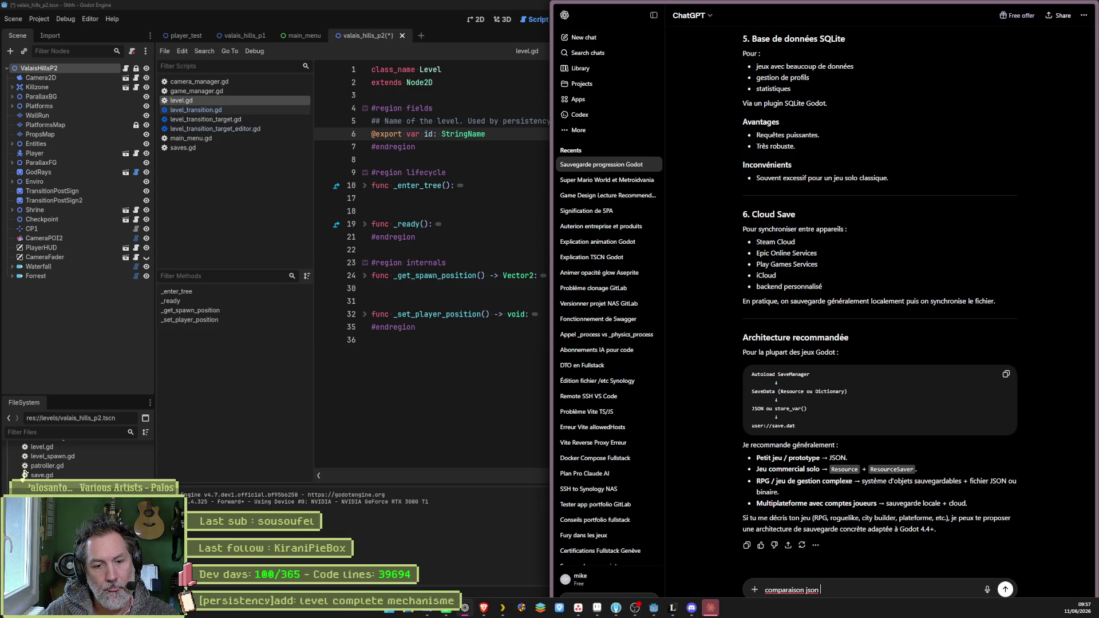
text(vs resource)
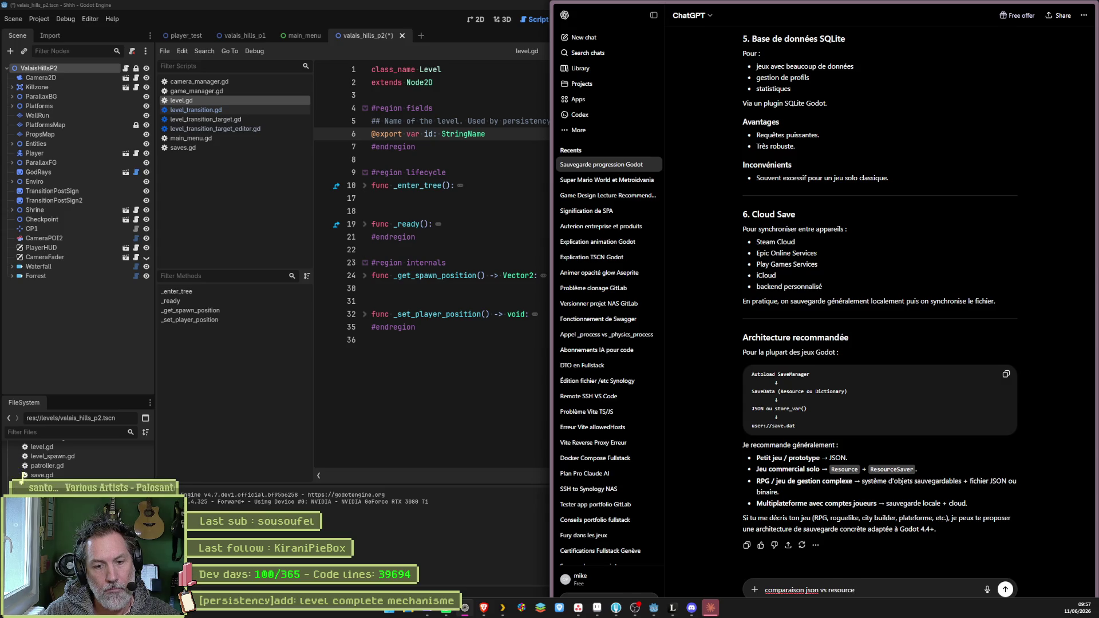
key(Return)
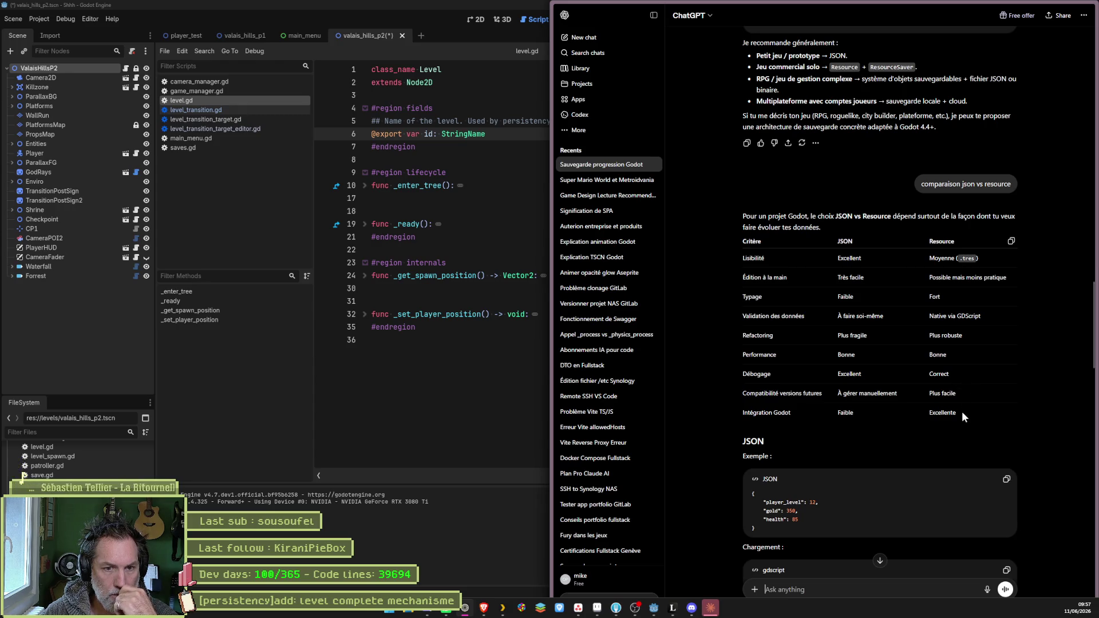
scroll(1048, 455, down, 5)
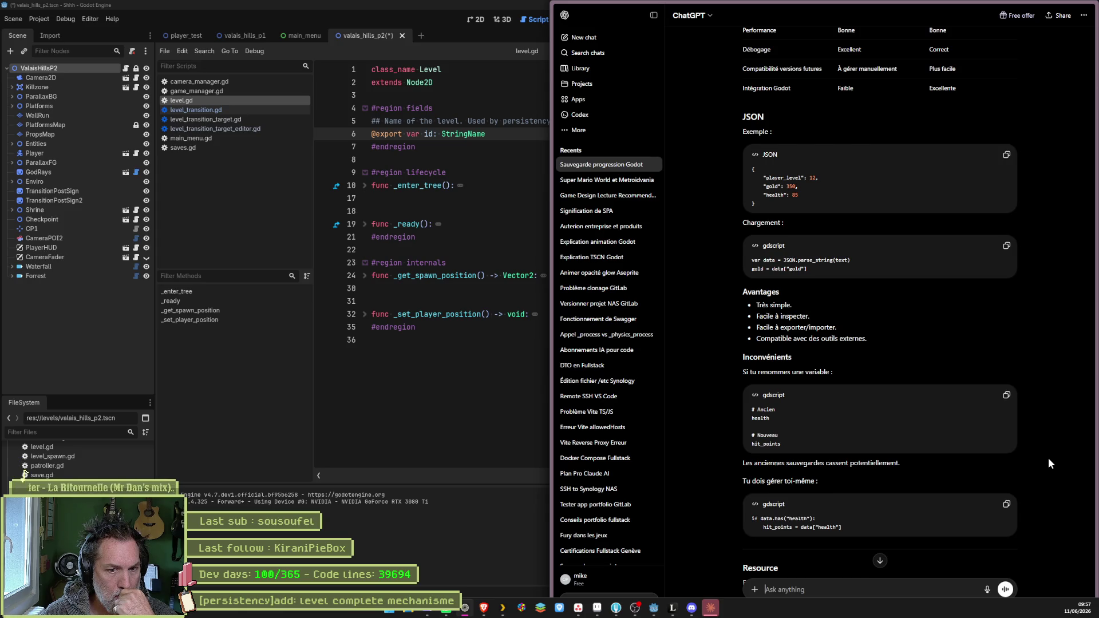
scroll(1049, 458, down, 3)
scroll(1048, 459, down, 1)
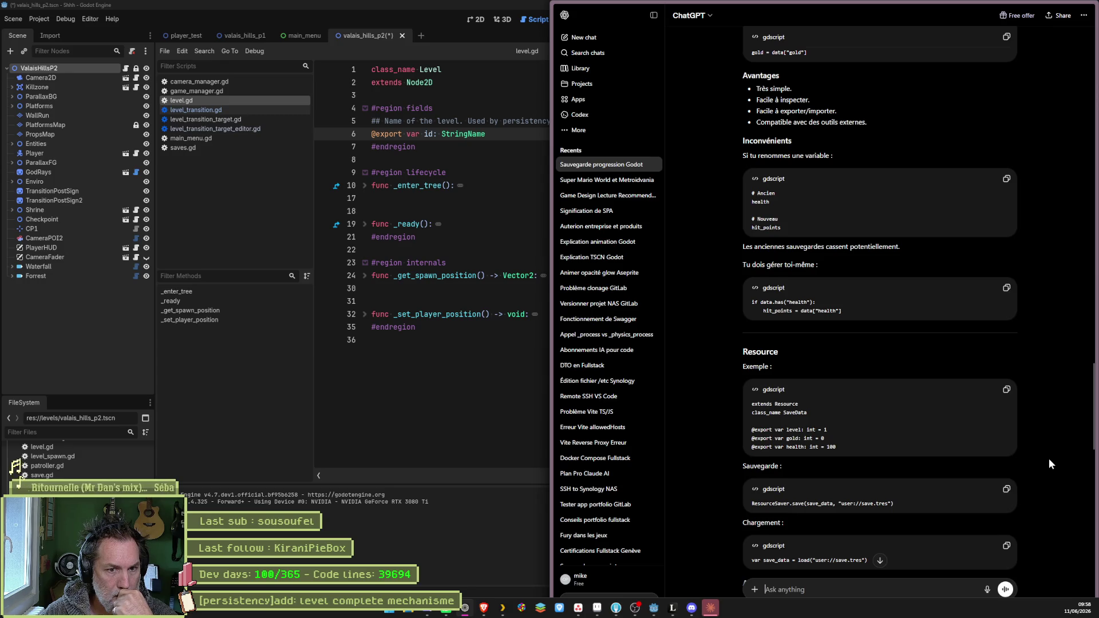
scroll(1048, 458, down, 2)
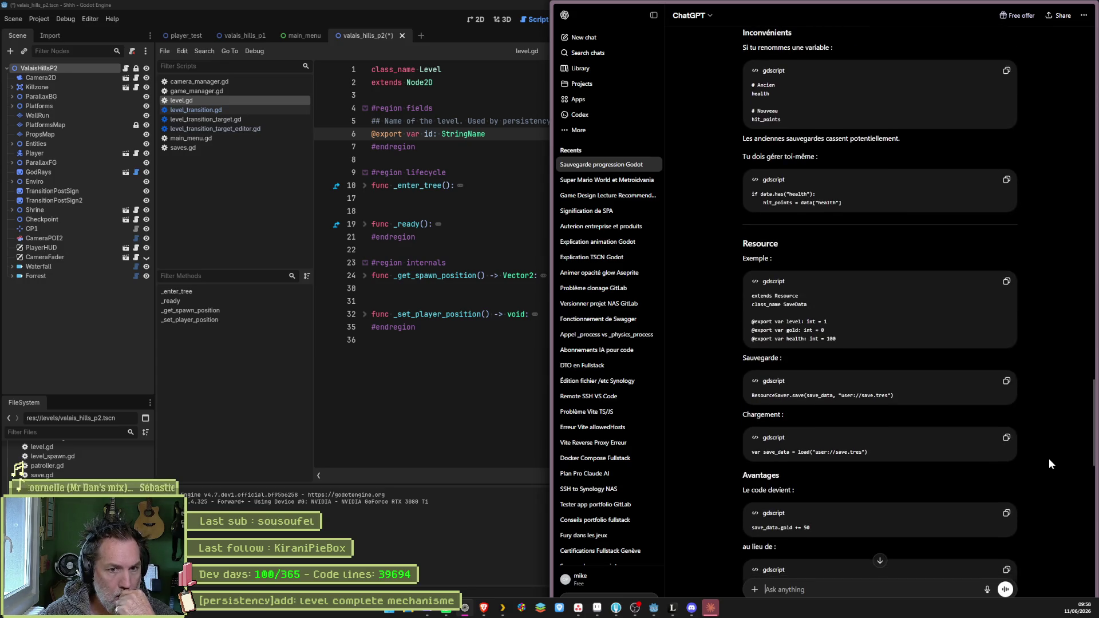
scroll(1048, 458, down, 1)
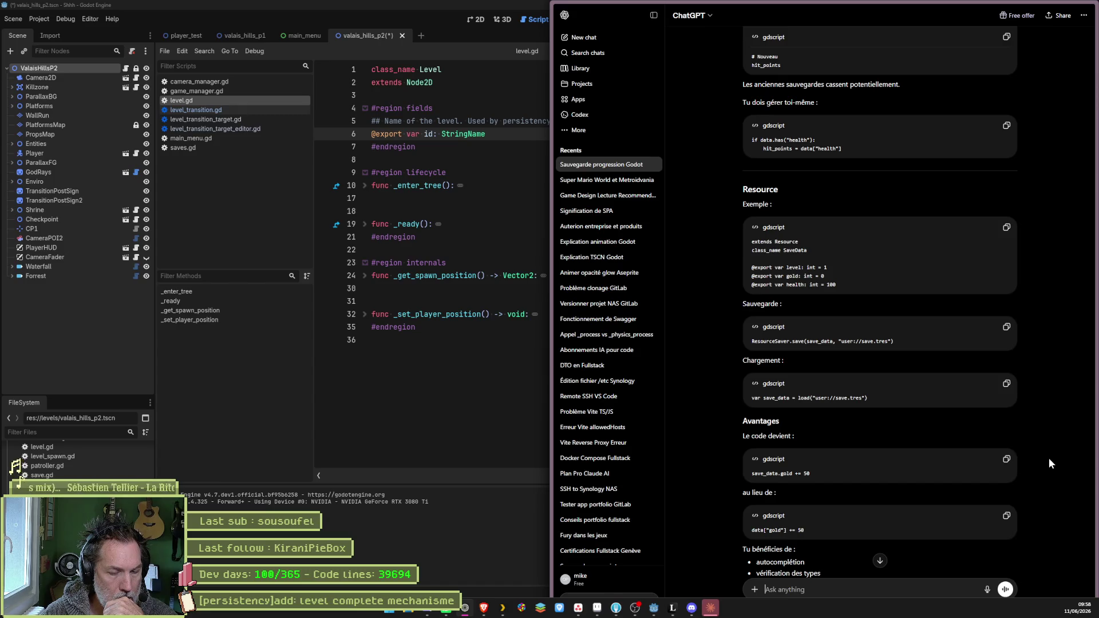
- Ask ChatGPT whether Resource saves can stop the player falsifying save data
text(moze)
key(BackSpace)
key(BackSpace)
text(a)
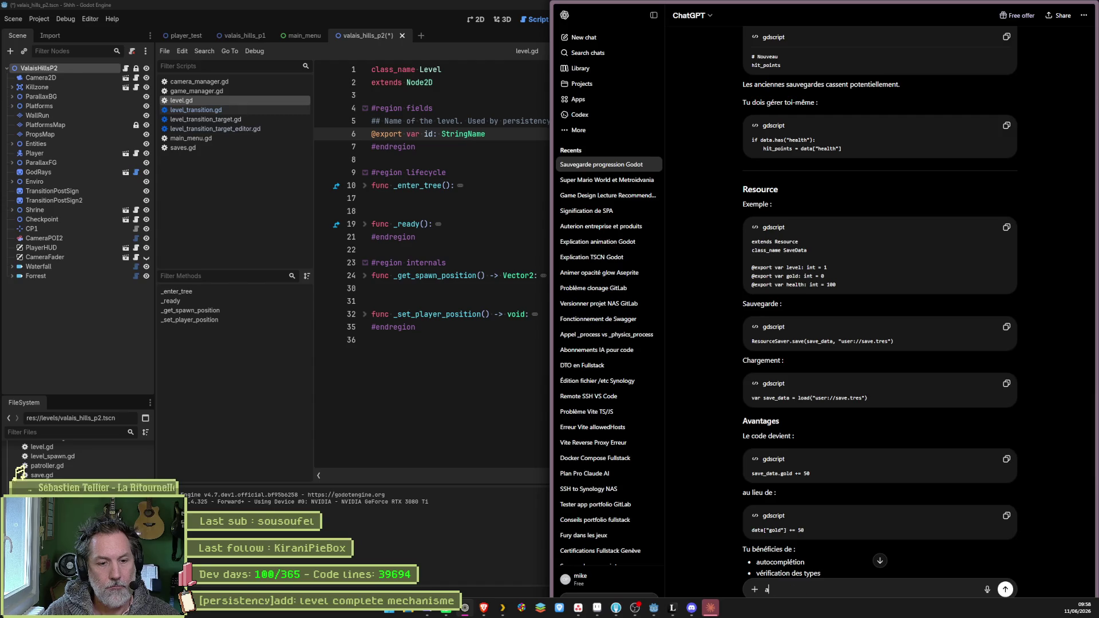
text(vec resource, on peut ;vit)
key(BackSpace)
key(BackSpace)
key(BackSpace)
text(ter la fasl)
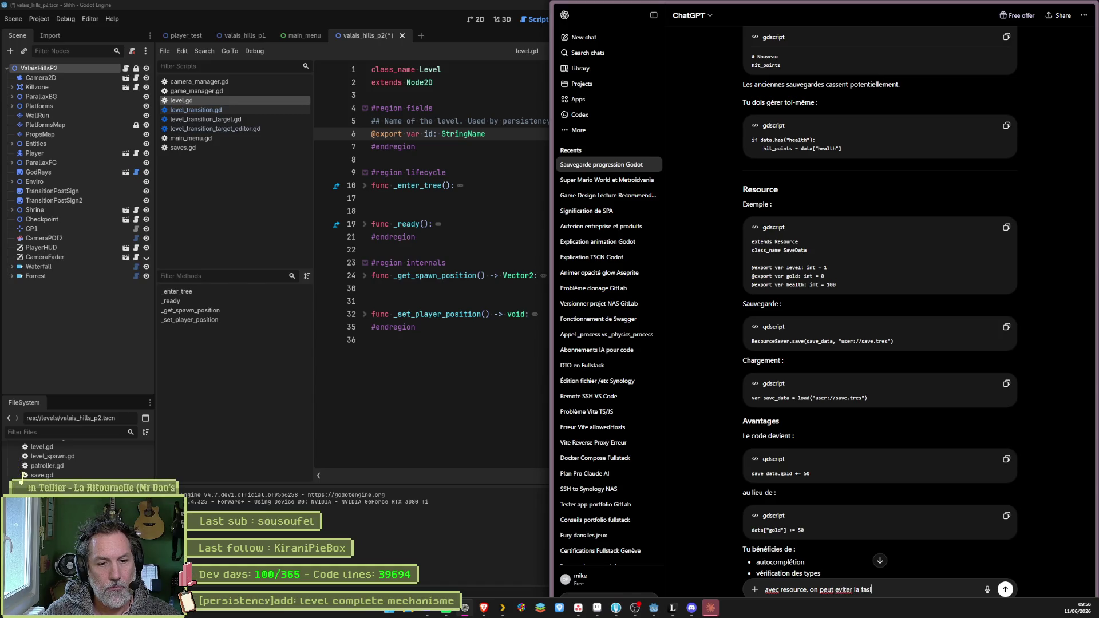
key(BackSpace)
key(BackSpace)
text(lsit)
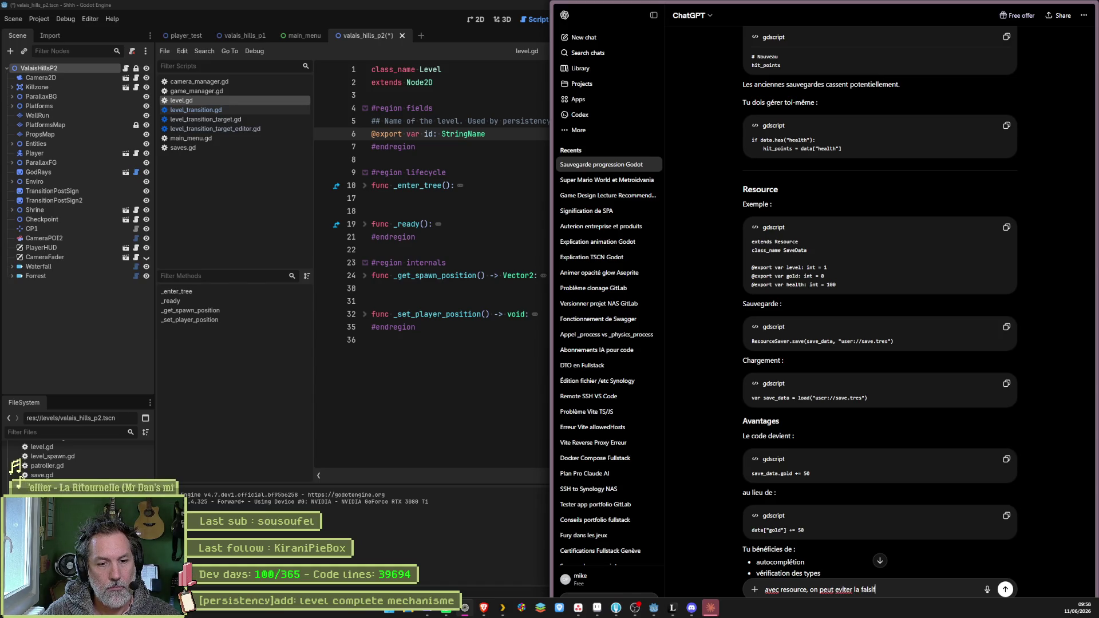
text(ation d)
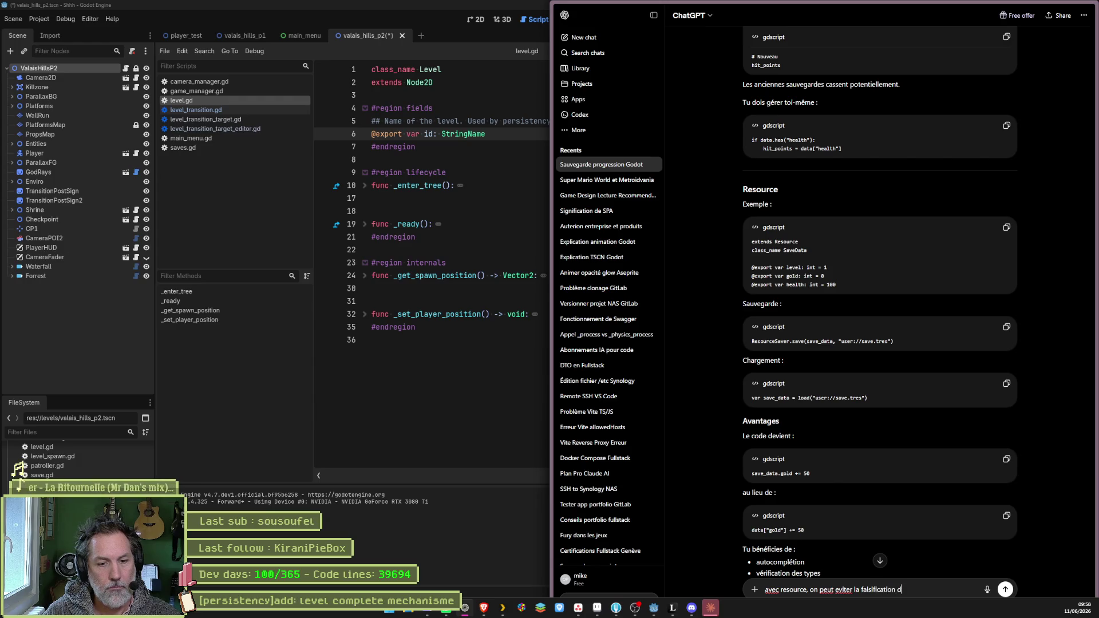
text(es donnes par le)
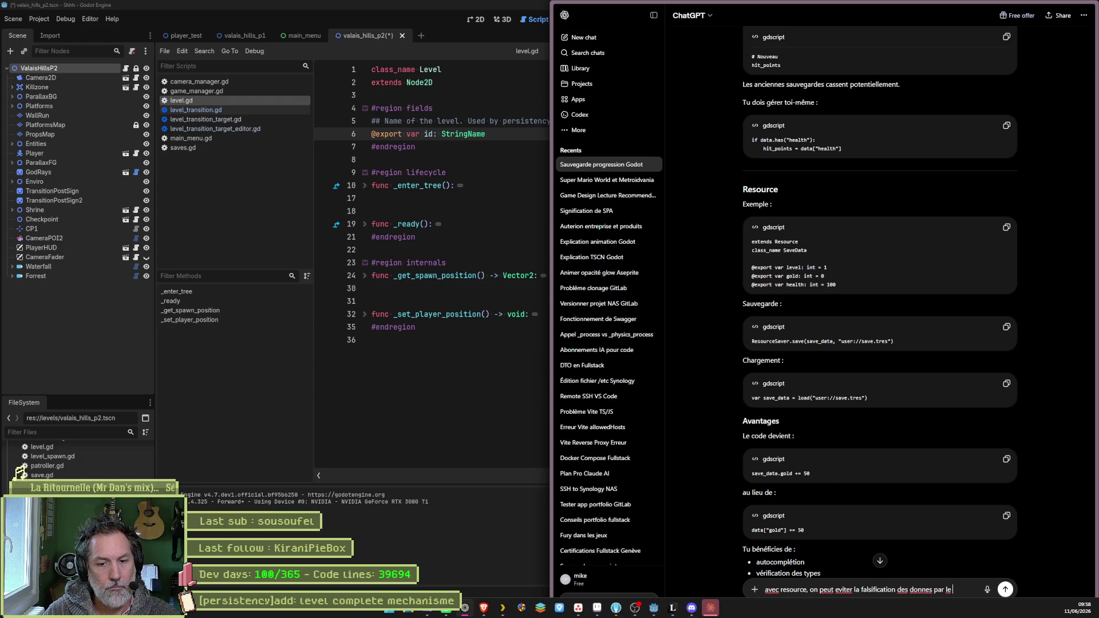
text( joueur)
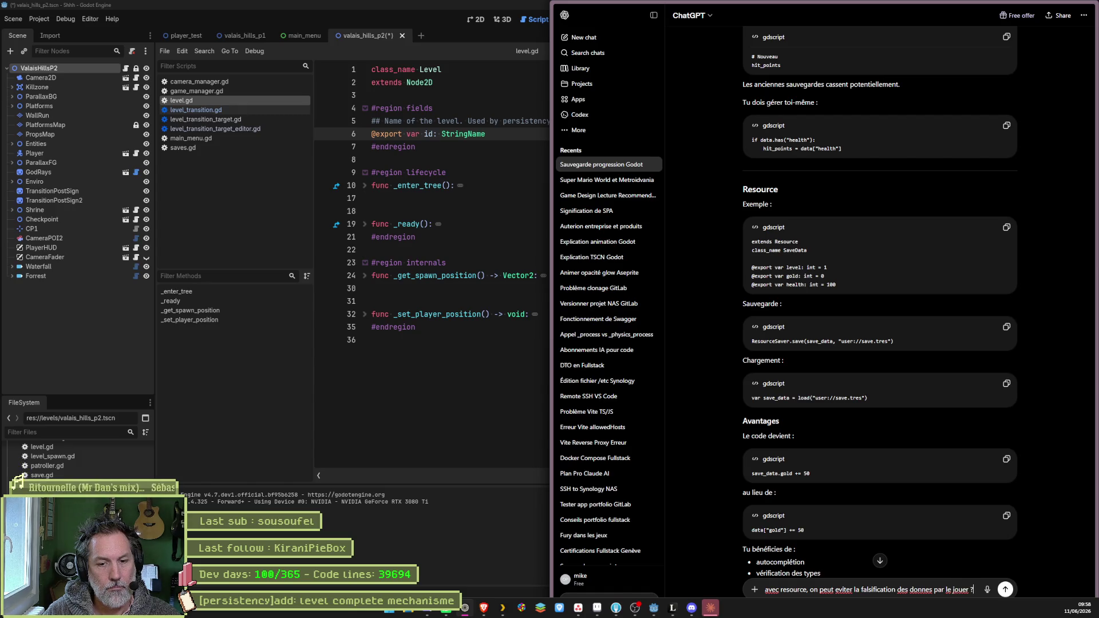
text( ?)
key(Return)
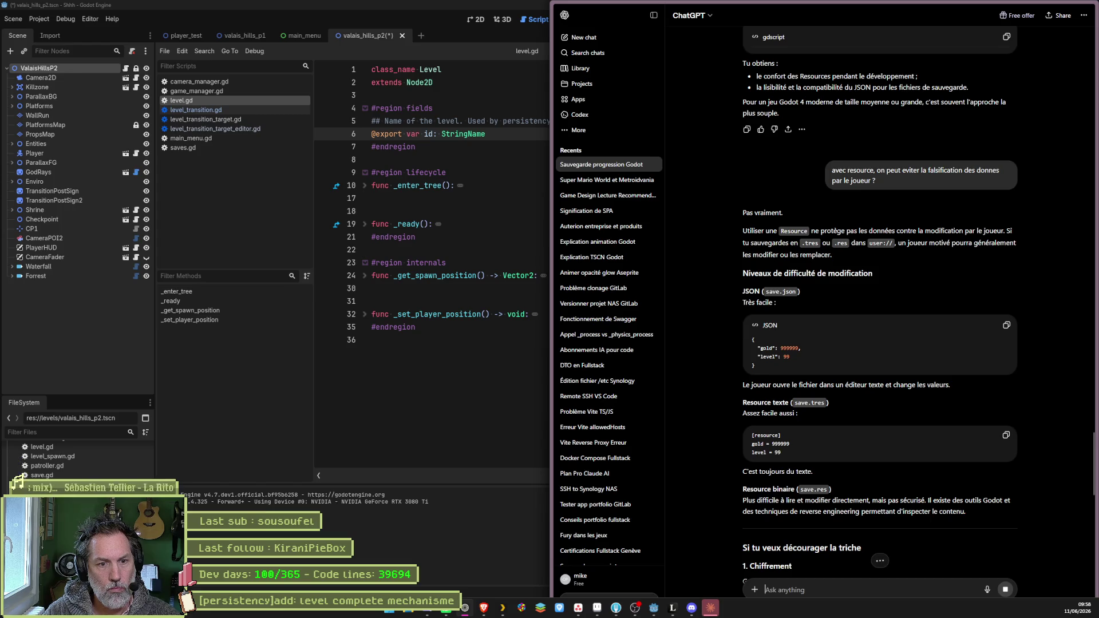
- Read the anti-cheat reply down to Recommandation pratique and draft the Blasphemous/Hollow Knight/Super Meat Boy question
scroll(1000, 424, down, 3)
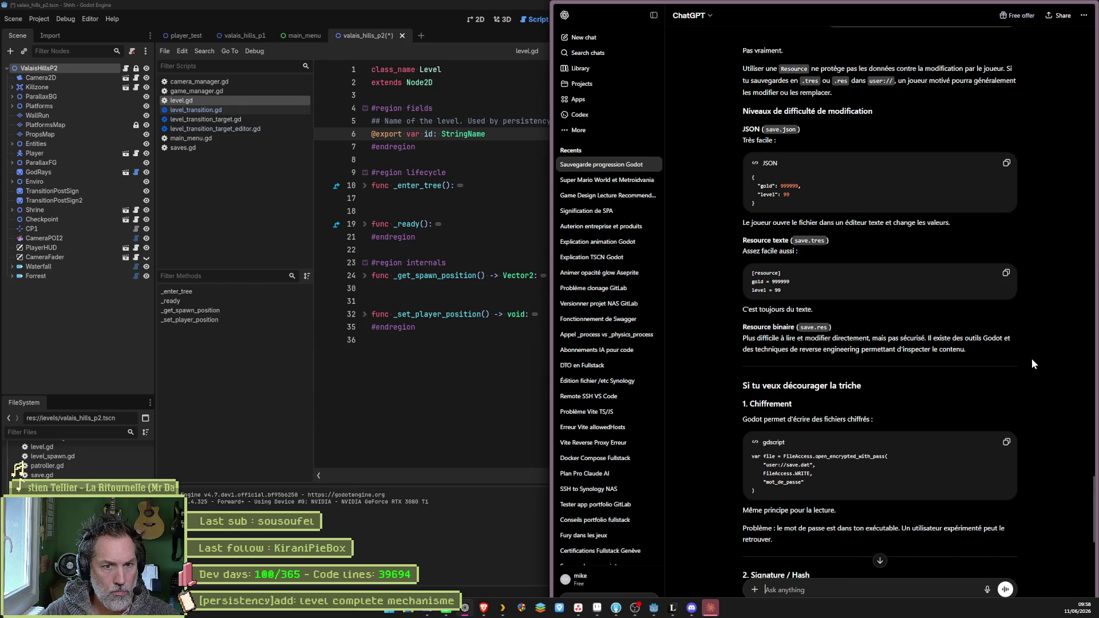
scroll(1045, 370, down, 2)
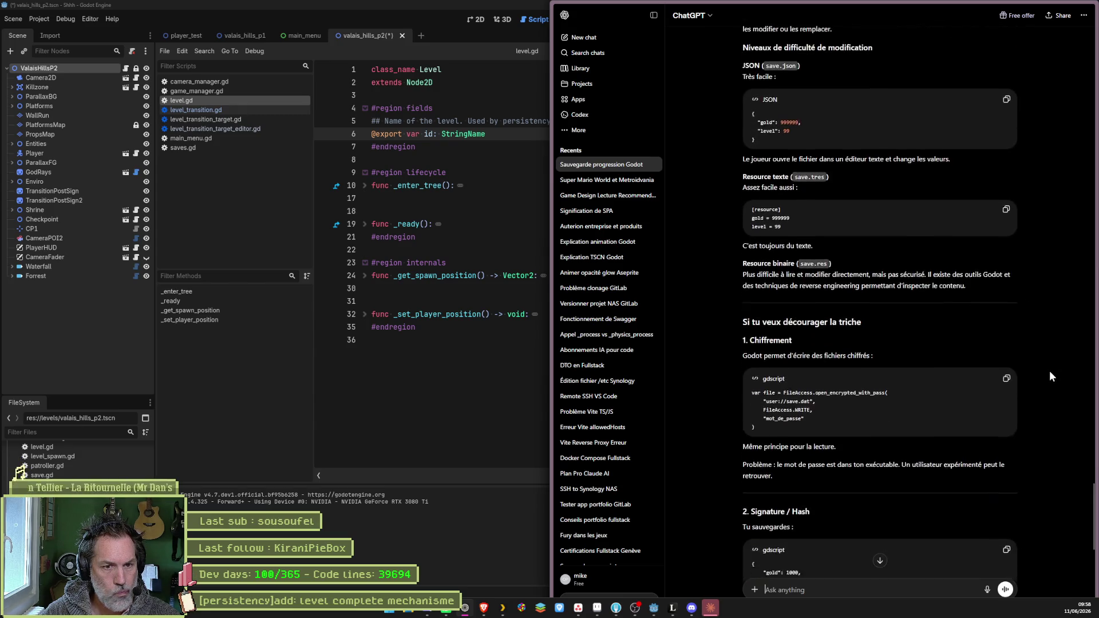
scroll(1049, 372, down, 1)
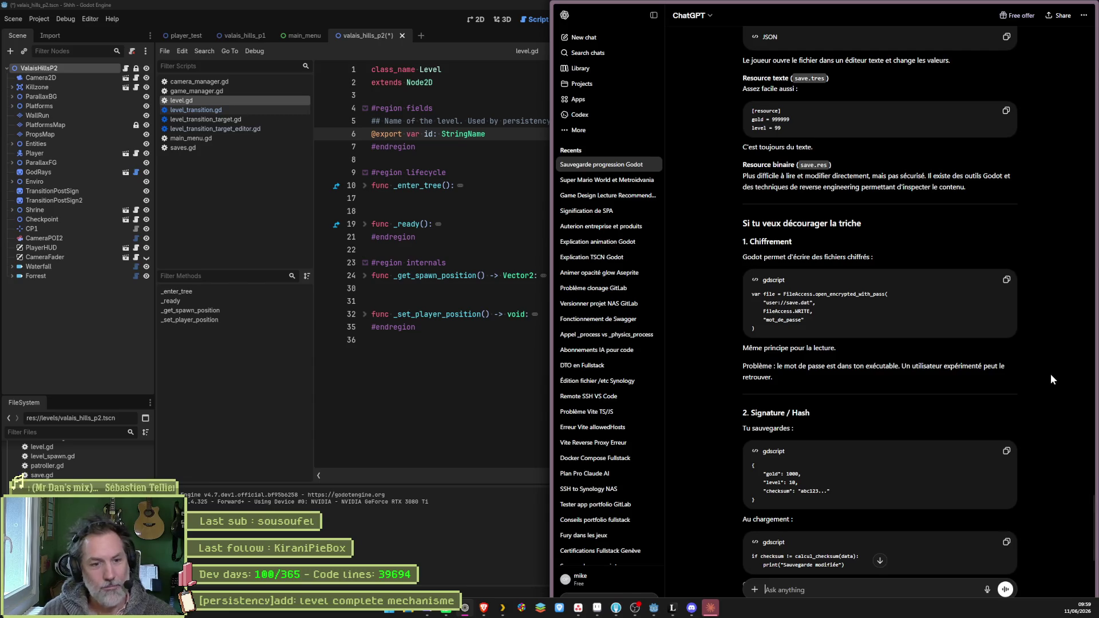
scroll(1047, 377, down, 1)
scroll(1045, 380, down, 2)
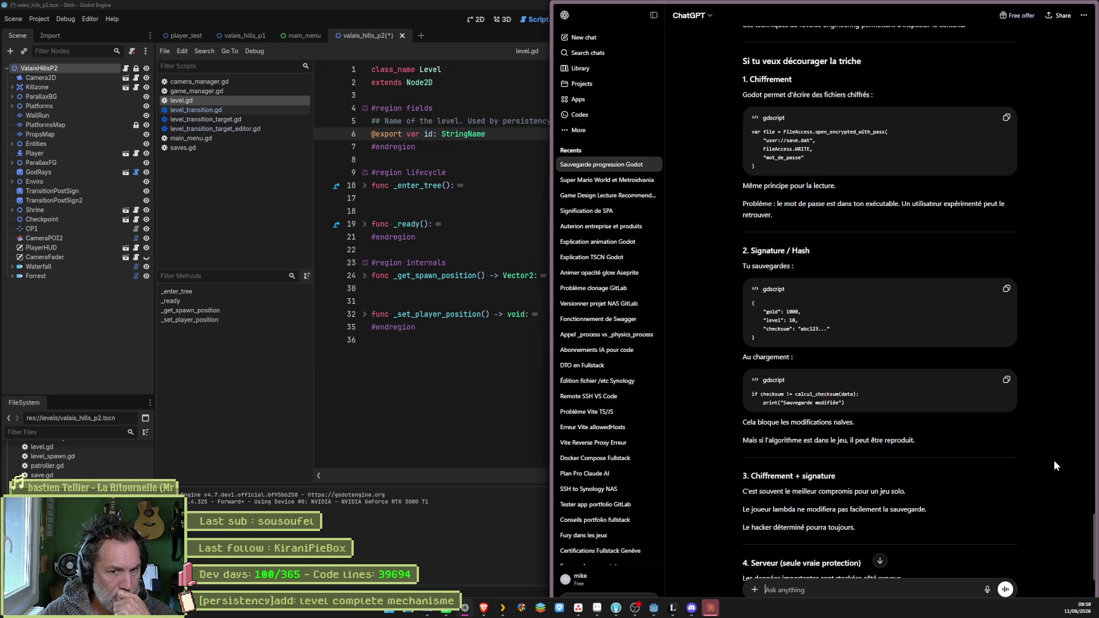
scroll(1054, 461, down, 3)
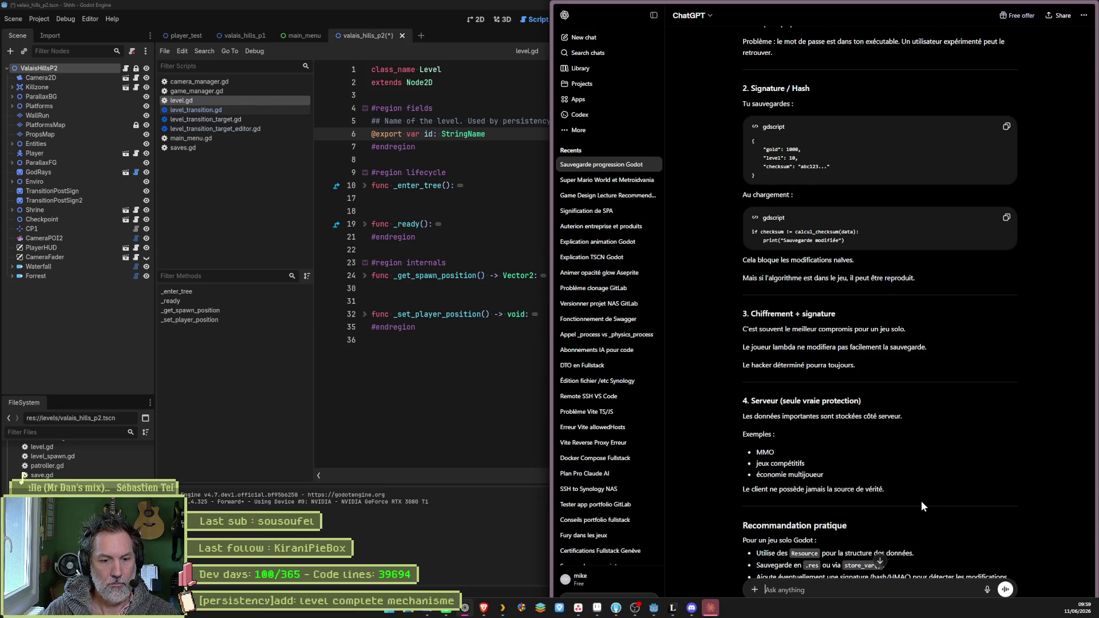
text(blasphemous, )
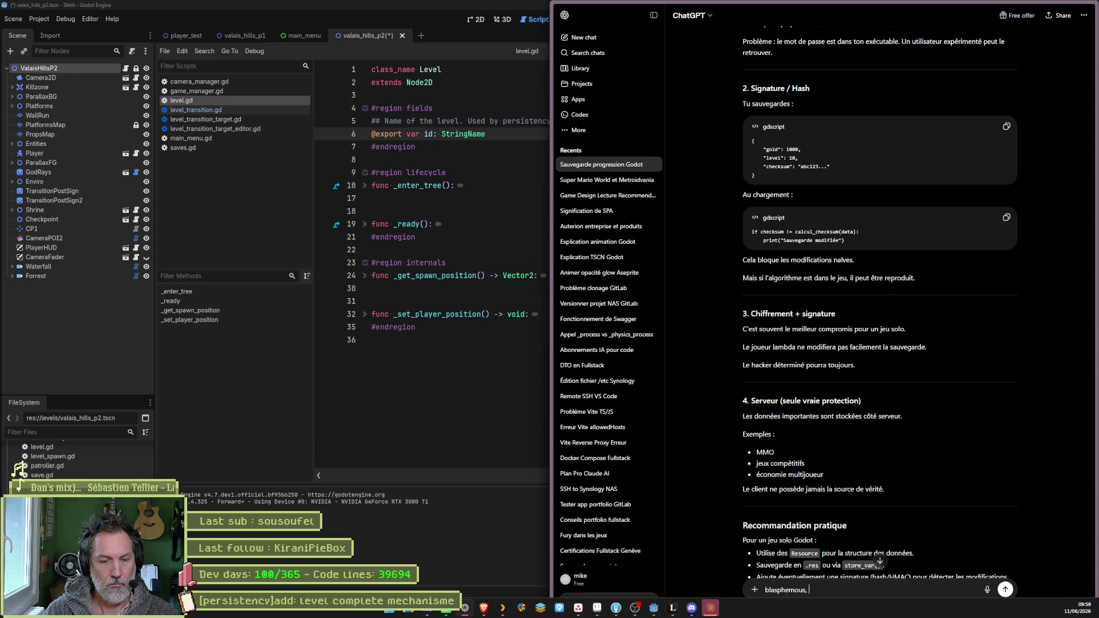
text(hollow knight, )
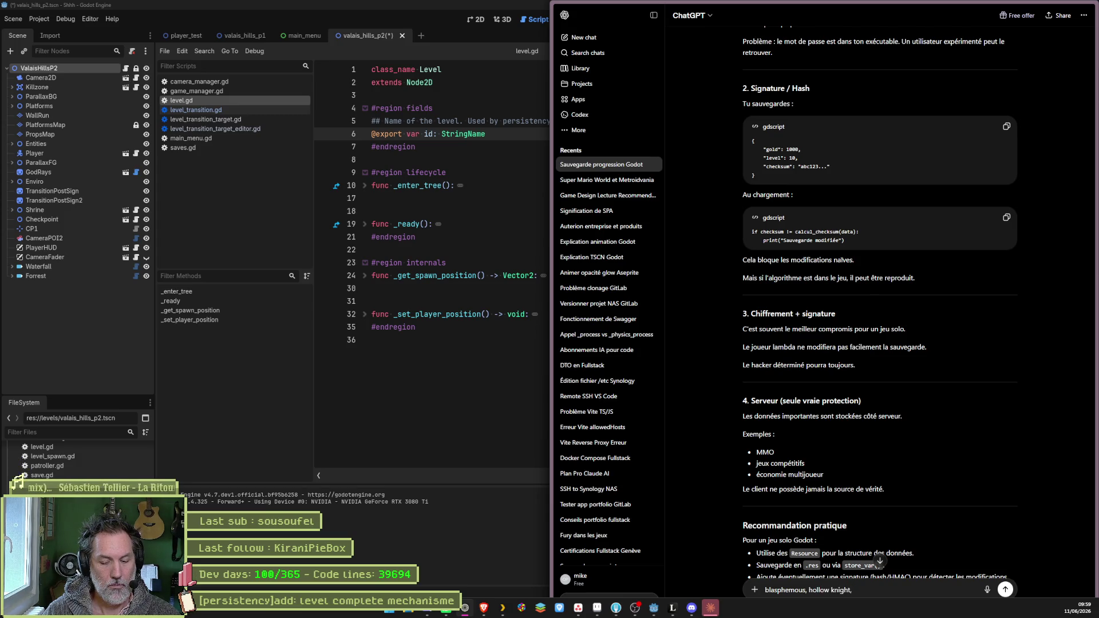
text(super meat boy font )
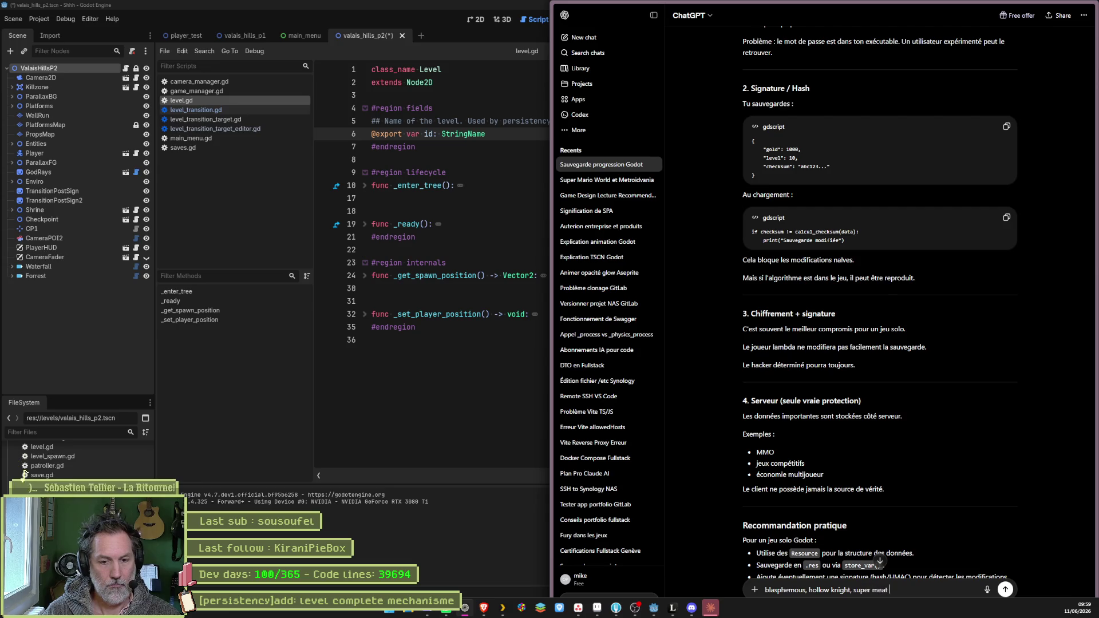
text(comment ?)
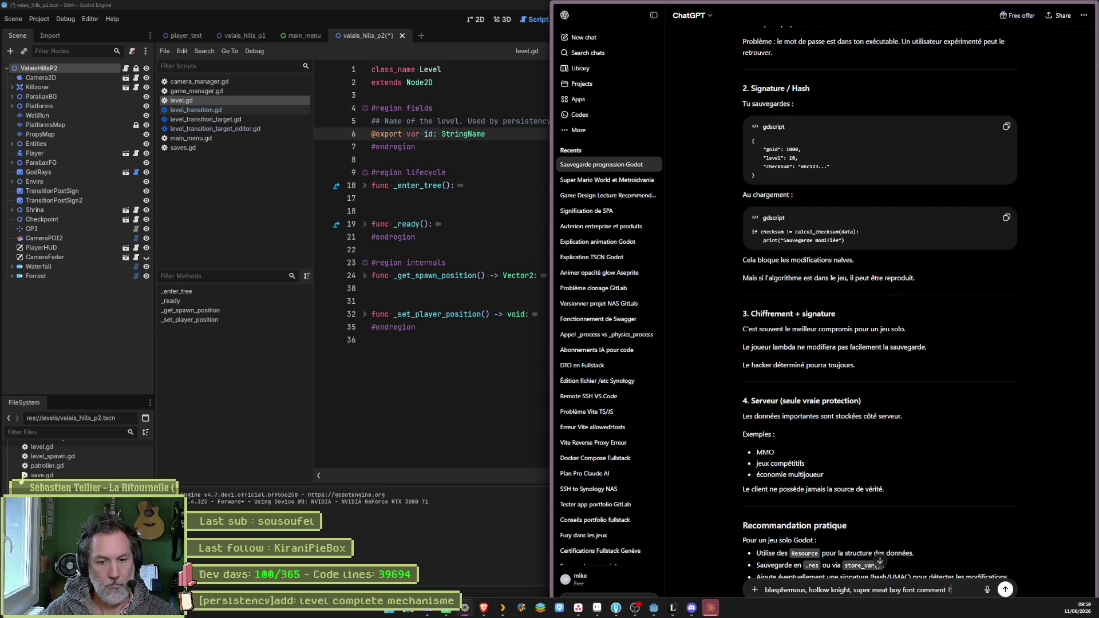
- Send the question asking how Blasphemous, Hollow Knight and Super Meat Boy handle saves
key(Return)
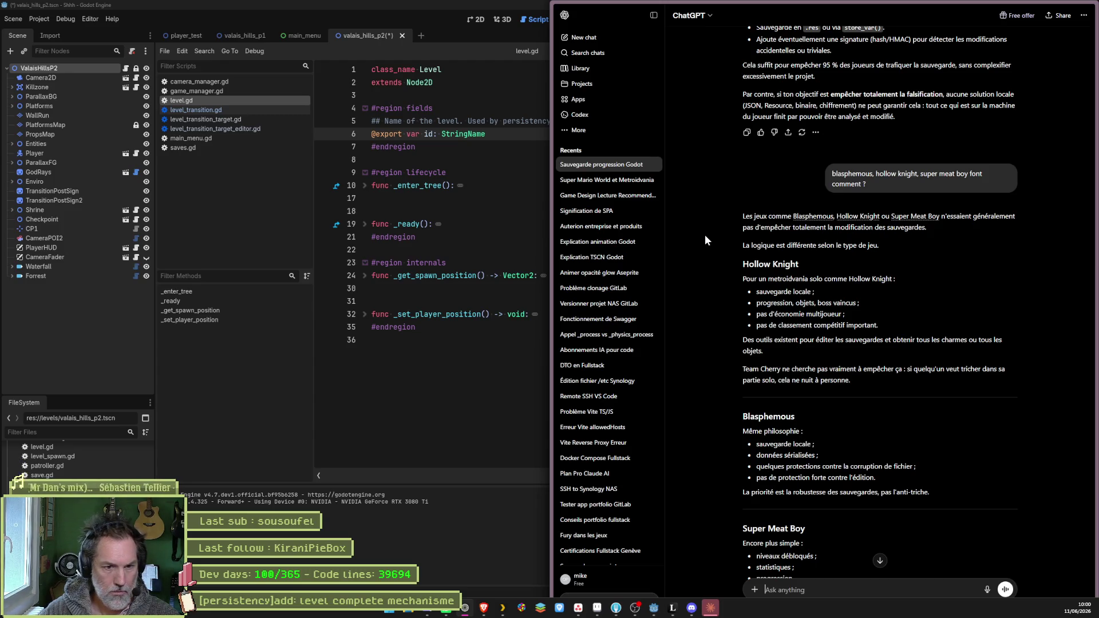
- Scroll to the end of the per-game reply and draft the follow-up 'ok donc resource ?'
scroll(711, 338, down, 4)
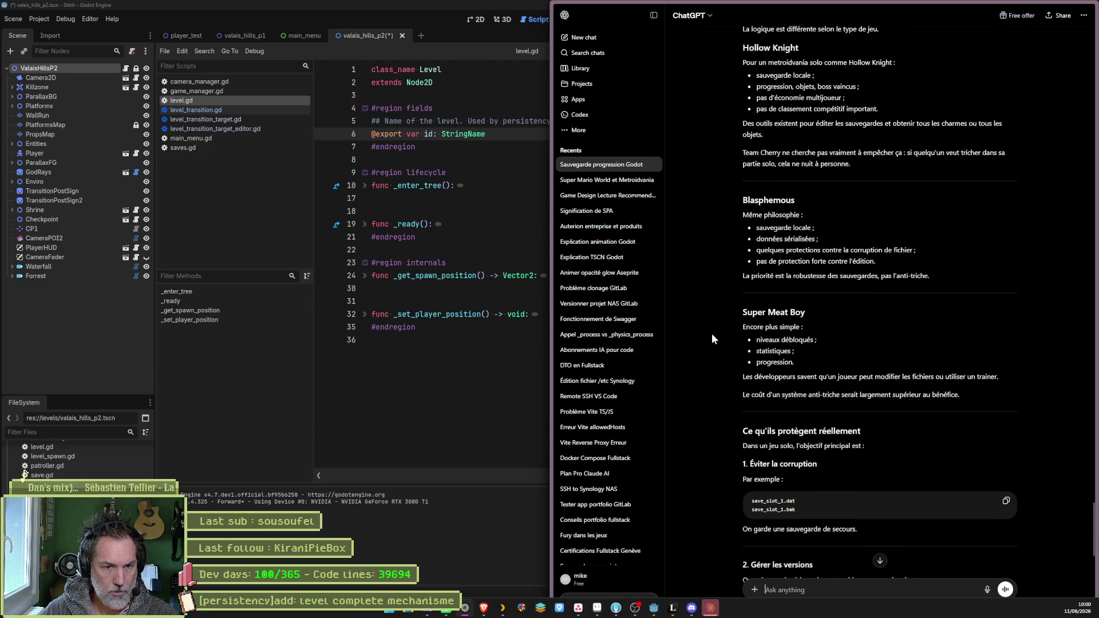
scroll(711, 338, down, 2)
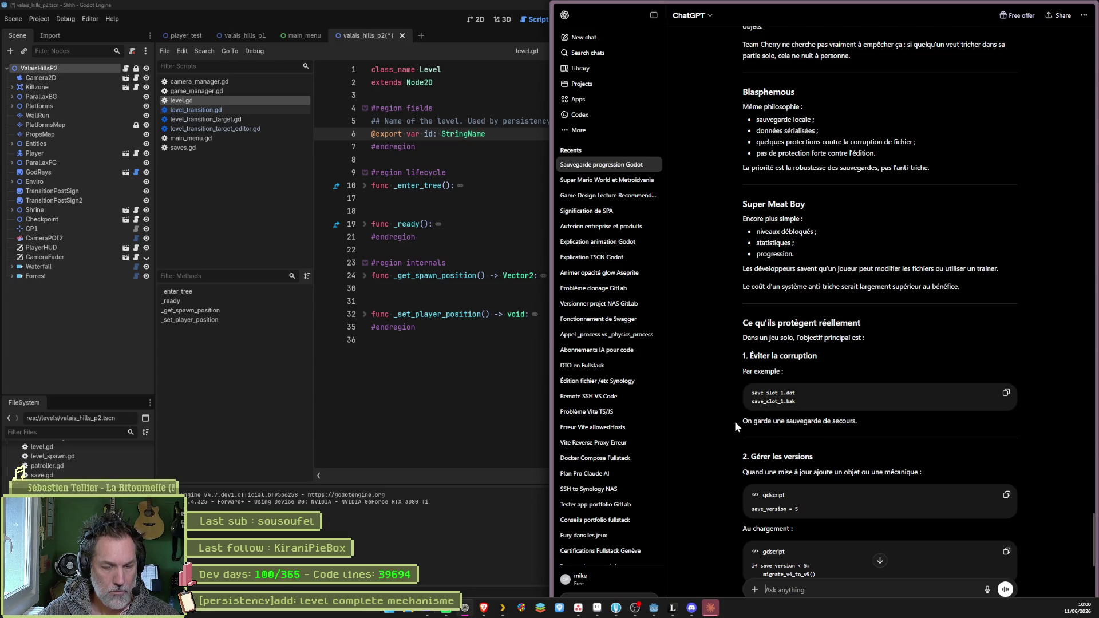
scroll(733, 421, down, 2)
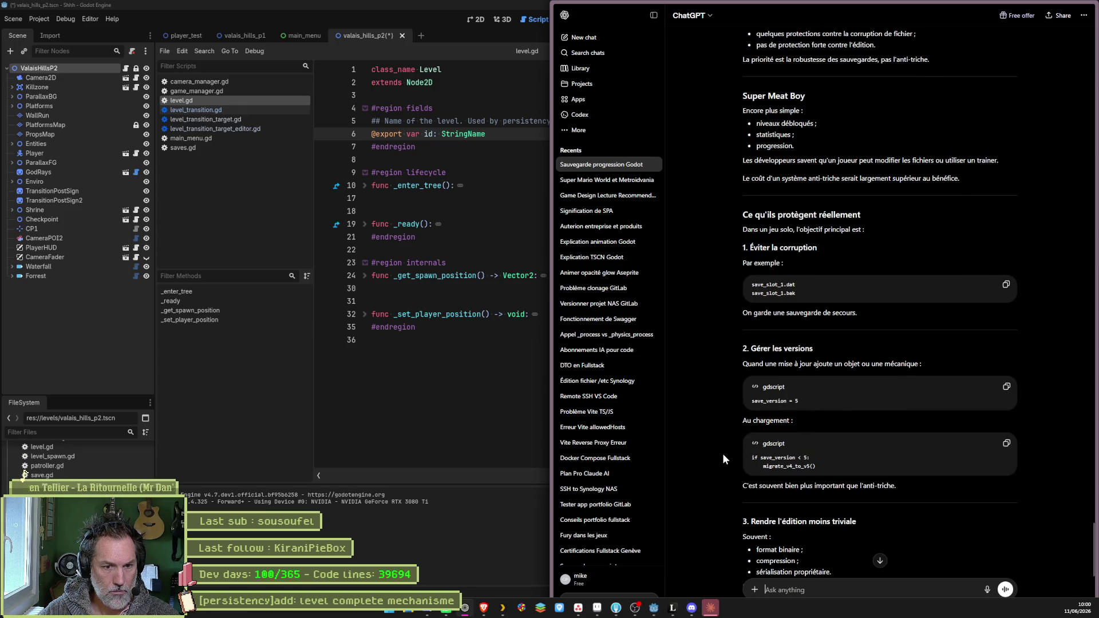
scroll(722, 453, down, 2)
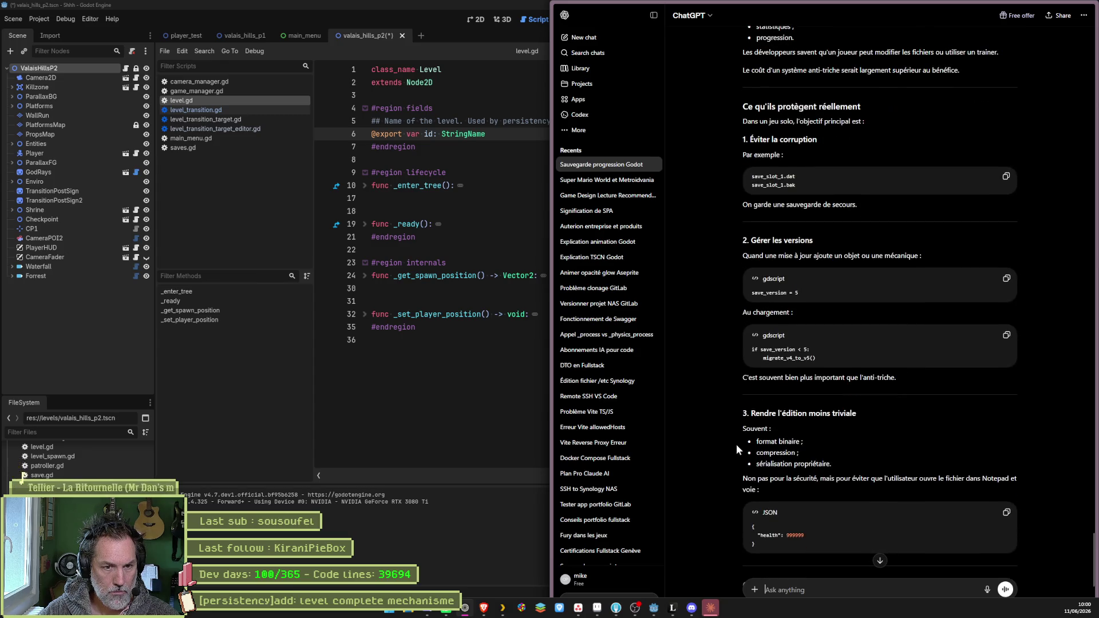
scroll(743, 465, down, 1)
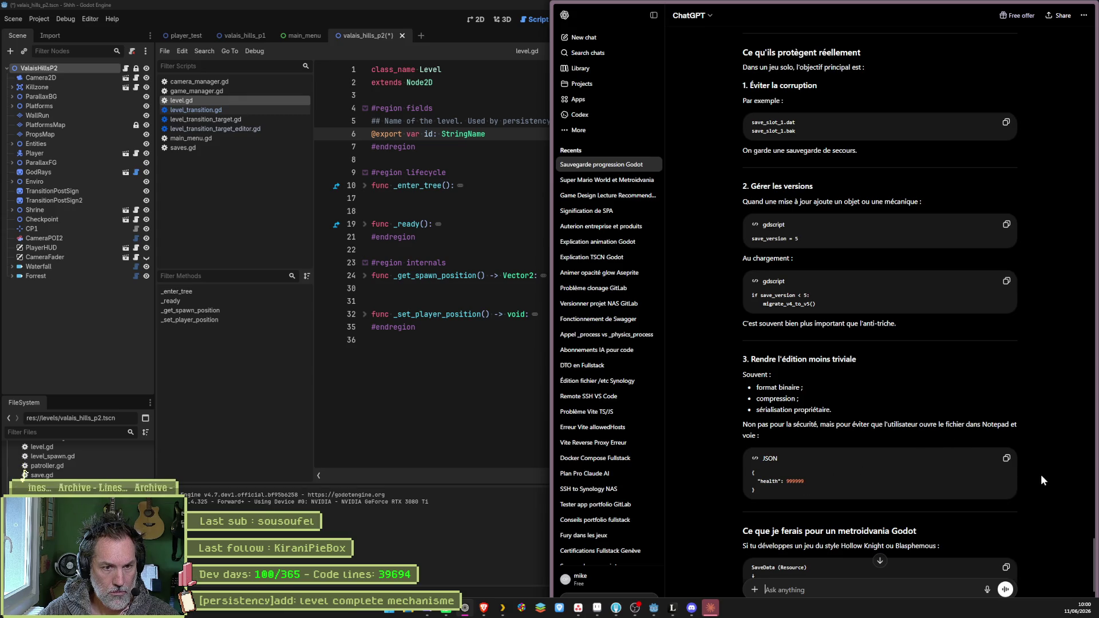
scroll(1043, 476, down, 3)
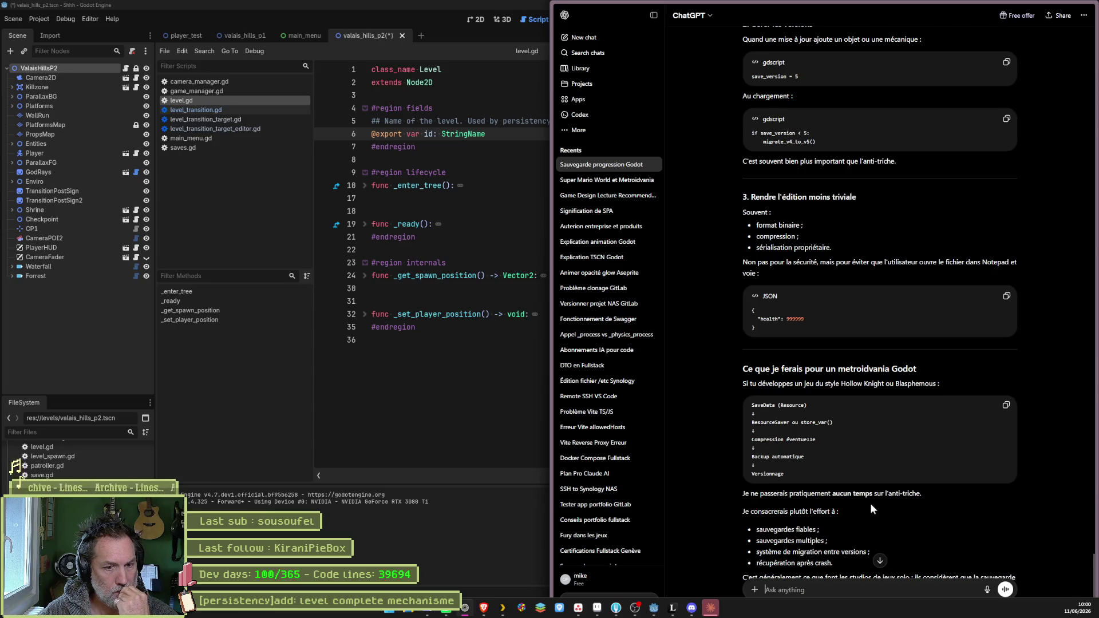
scroll(919, 491, down, 2)
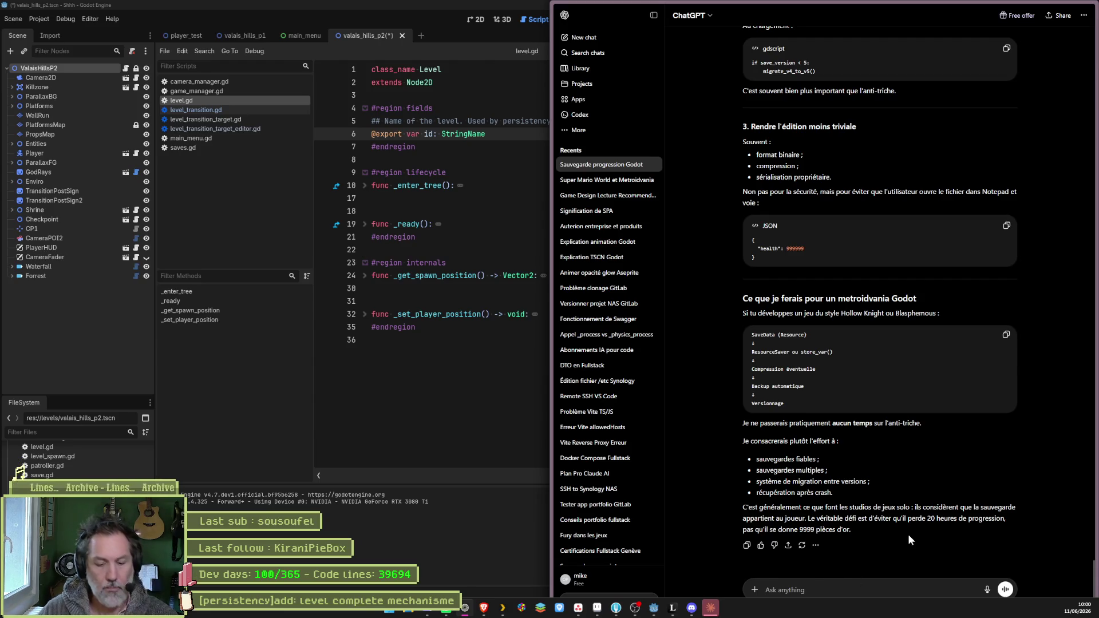
text(ok donc resource ?)
- Send 'ok donc resource ?' to ChatGPT, then open save.gd in Godot's script editor
key(Return)
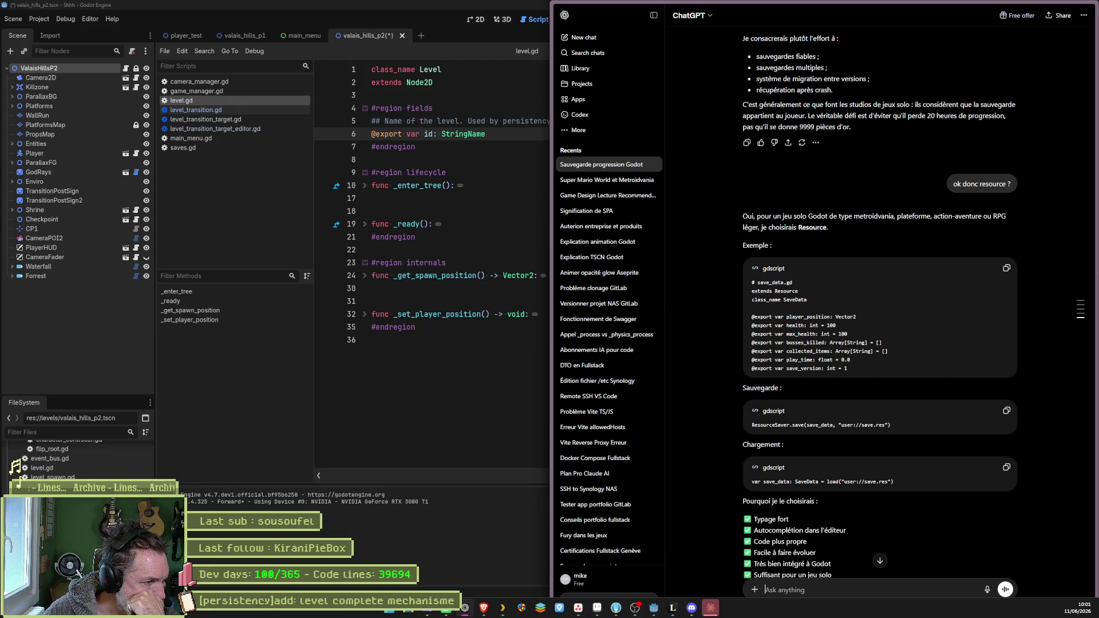
double_click(15, 466)
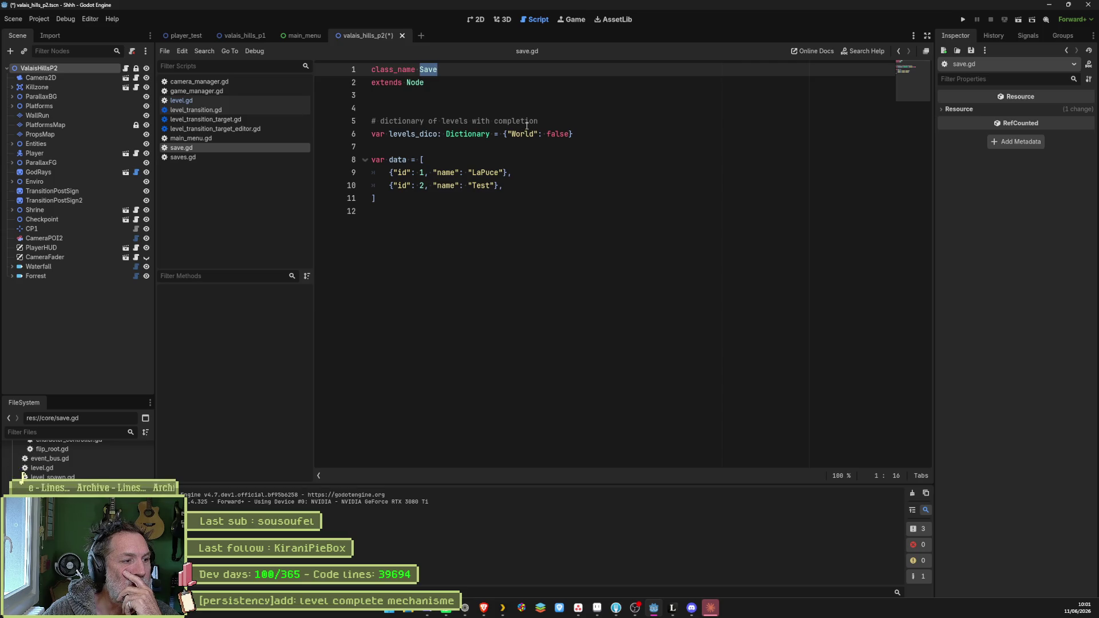
scroll(34, 463, down, 5)
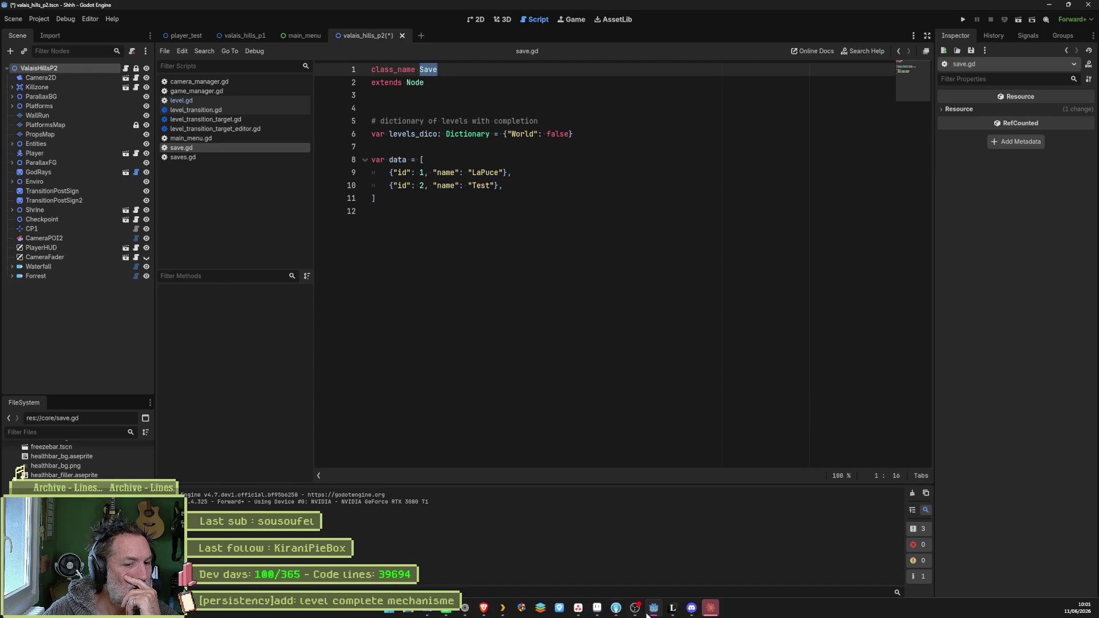
click(717, 610)
click(444, 336)
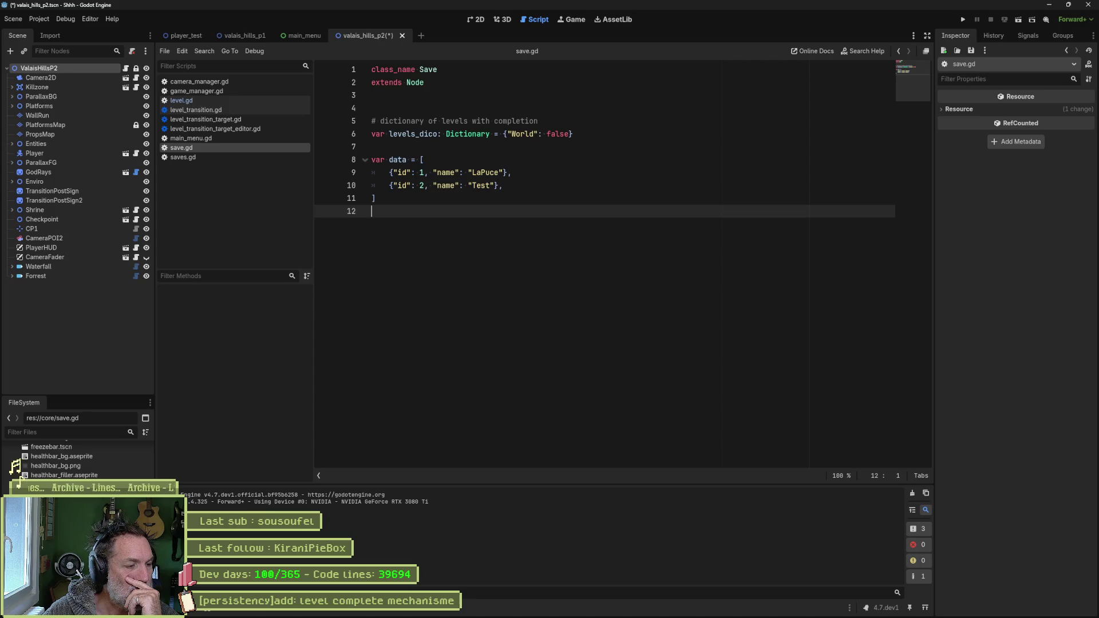
scroll(57, 461, up, 1)
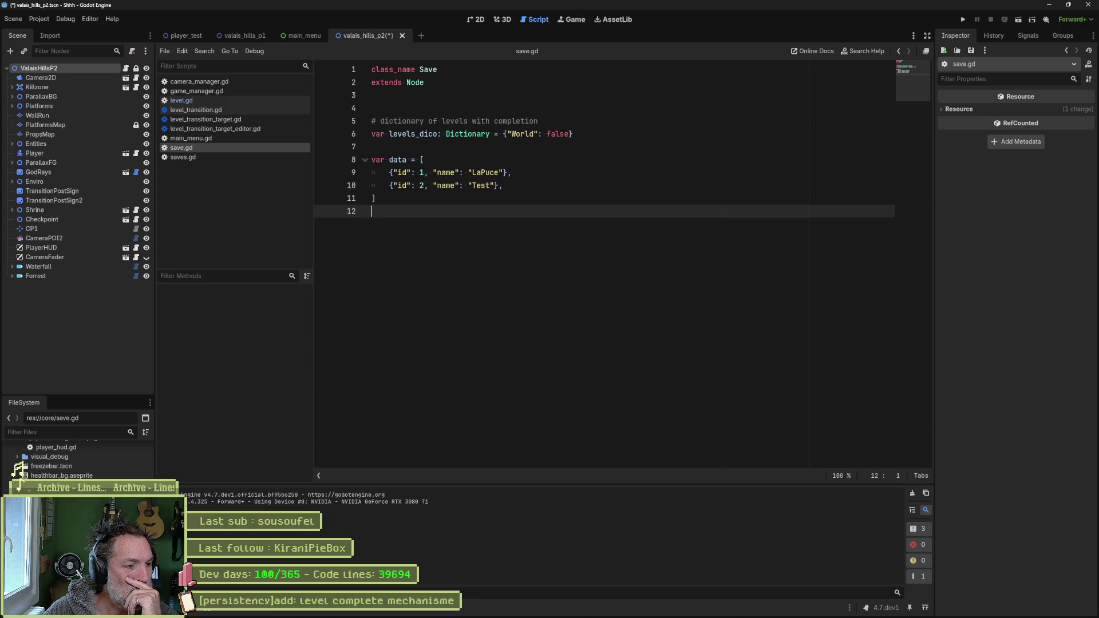
scroll(57, 458, up, 1)
scroll(57, 458, up, 3)
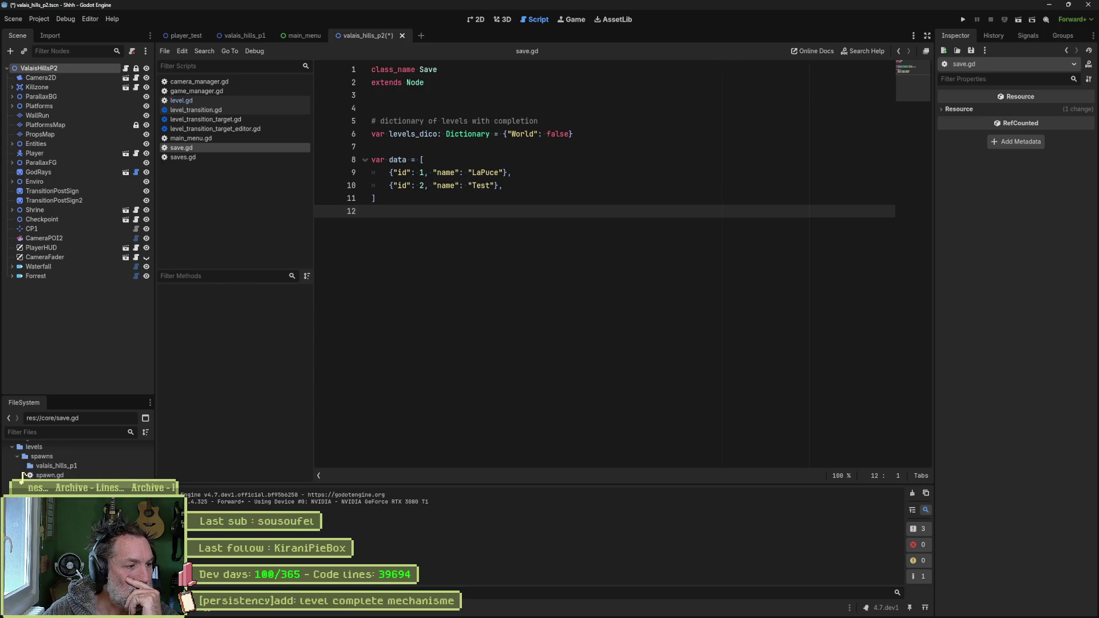
scroll(25, 471, up, 3)
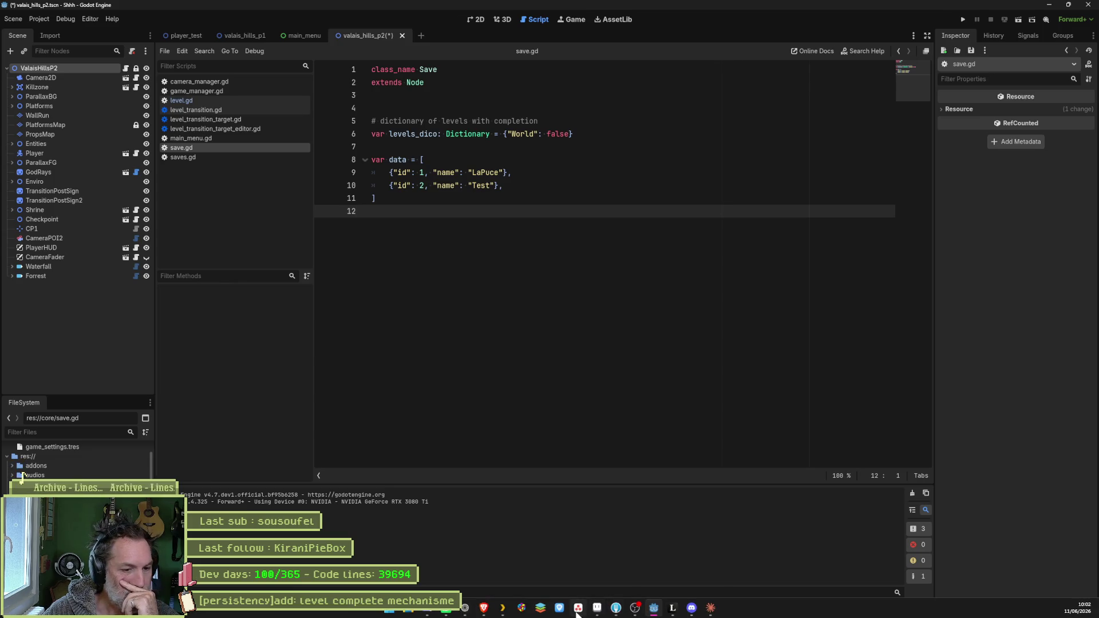
- Add the In progress task '[persistency]add: new resource to store data' in Asana, then return to Godot
click(577, 609)
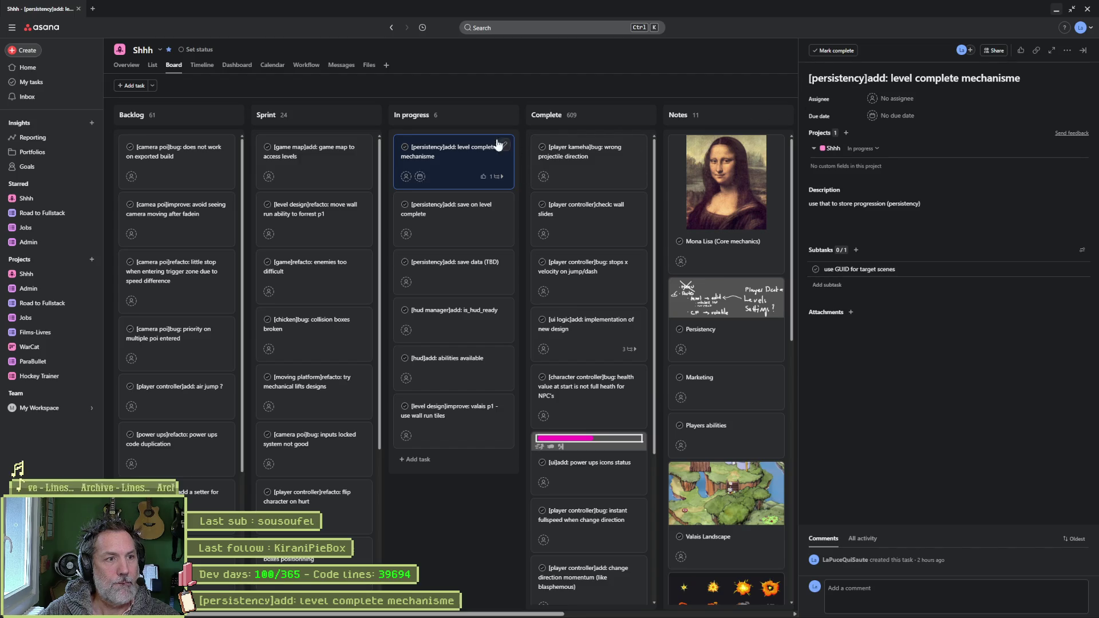
click(493, 115)
text([persistency)
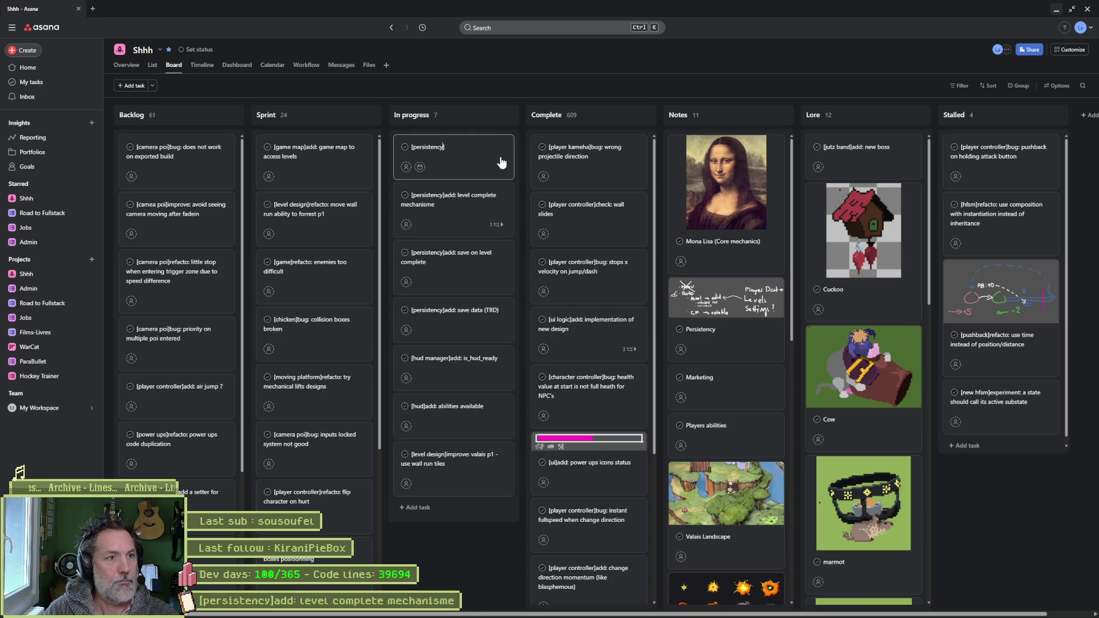
text(add: new resource t)
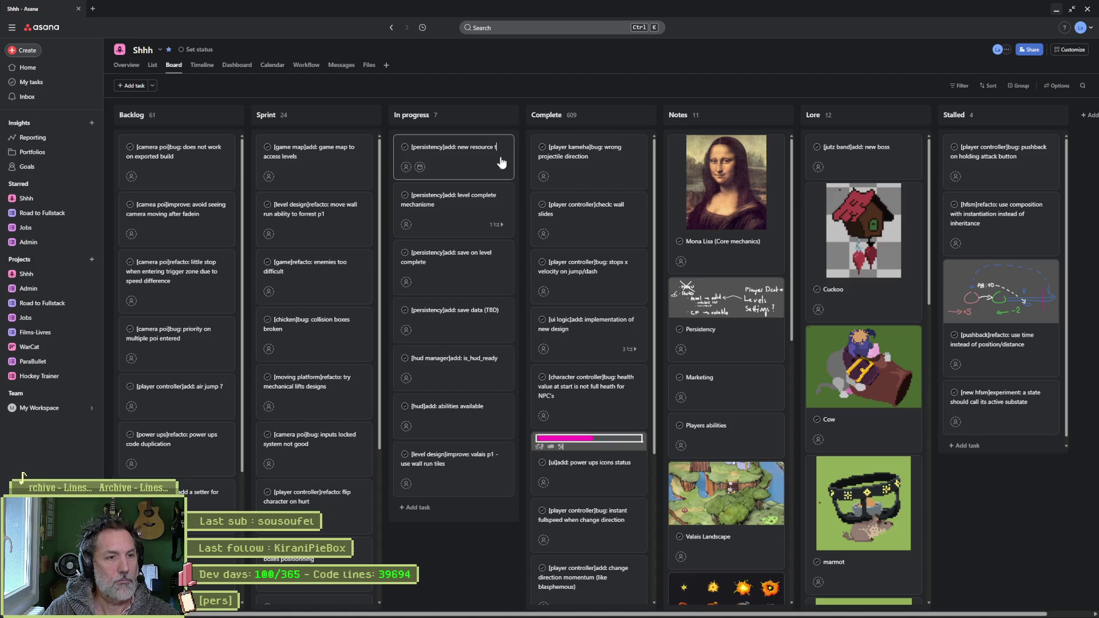
text(o store data)
click(501, 86)
click(1057, 10)
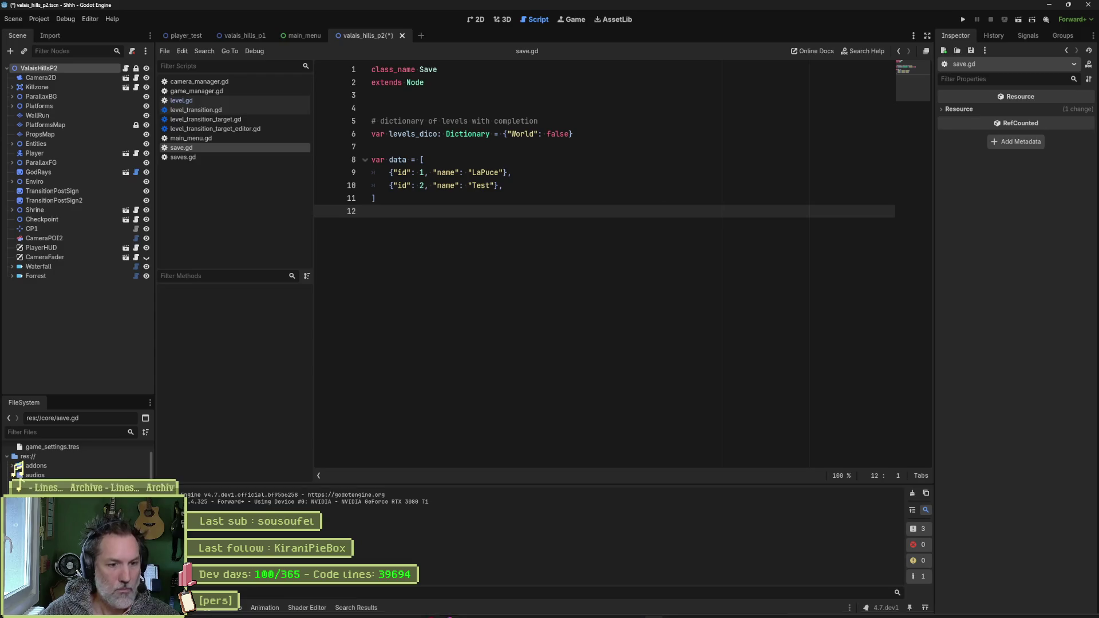
mouse_move(635, 613)
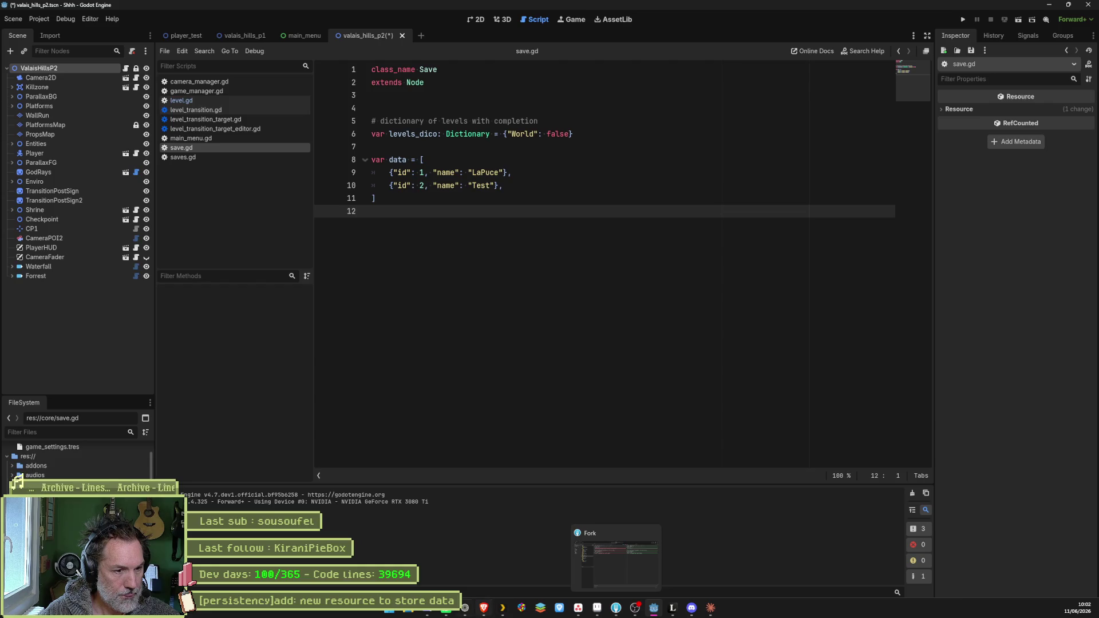
mouse_move(447, 609)
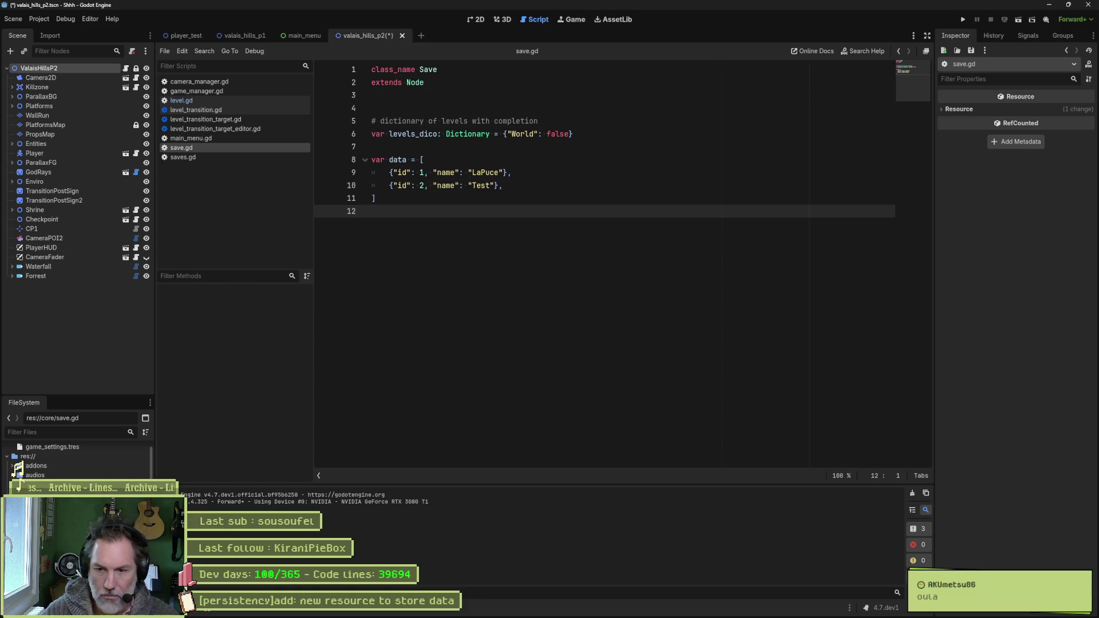
right_click(42, 460)
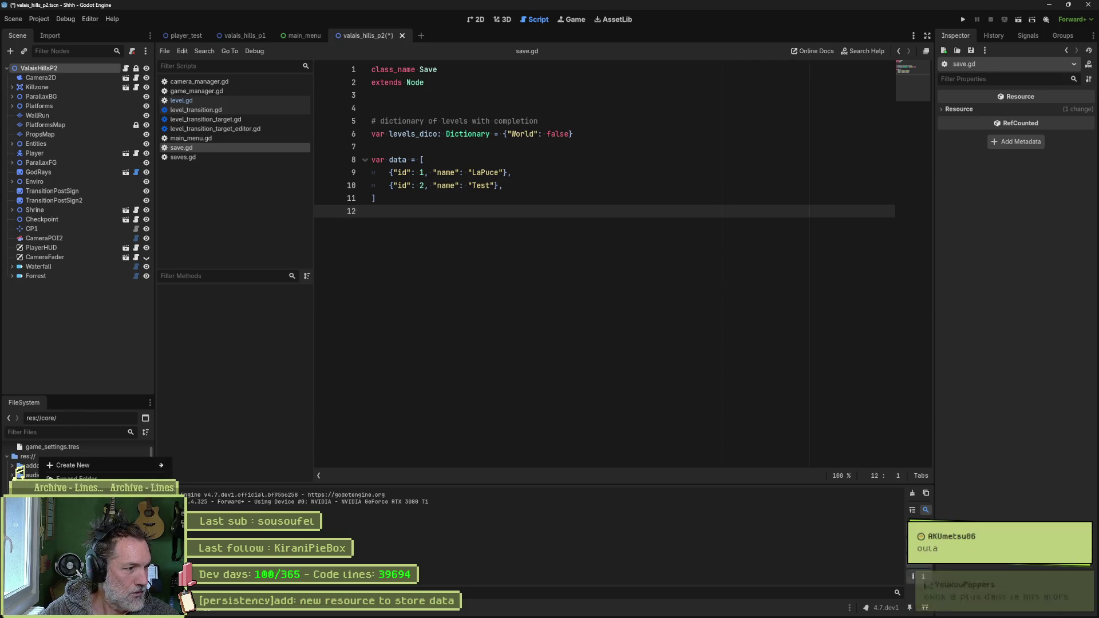
- Start a new resource under core and copy ChatGPT's SaveData example code
mouse_move(111, 465)
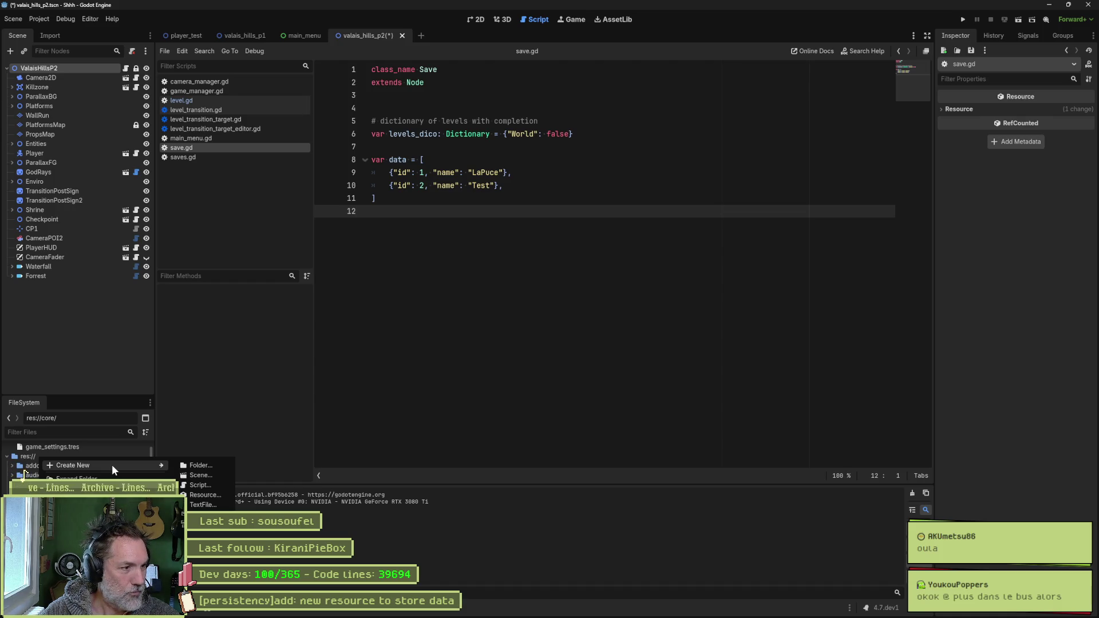
click(207, 494)
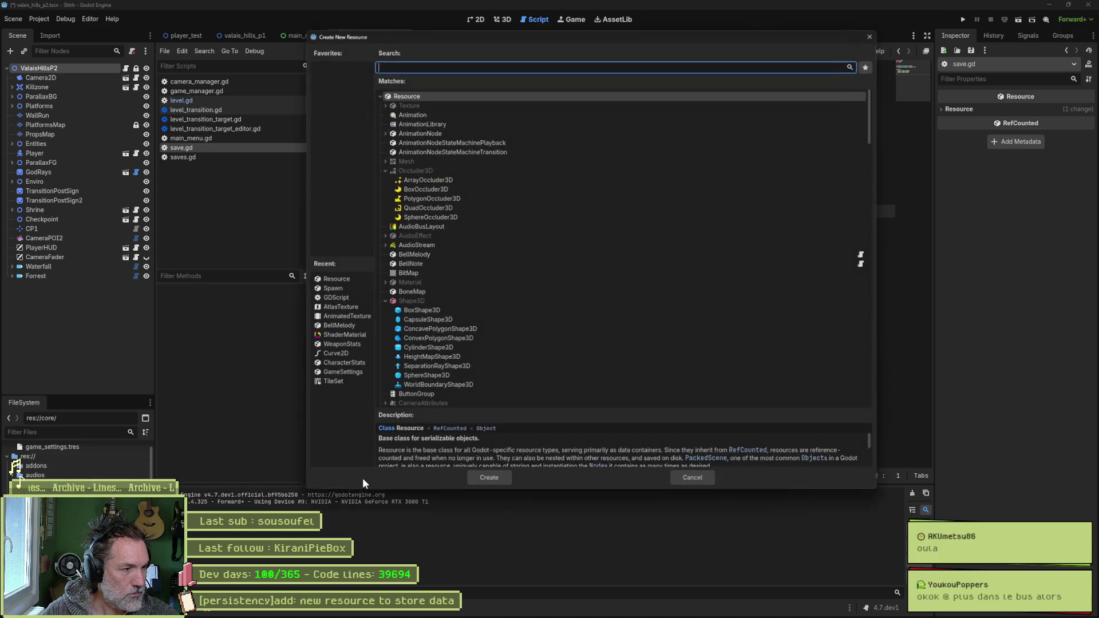
key(alt+Tab)
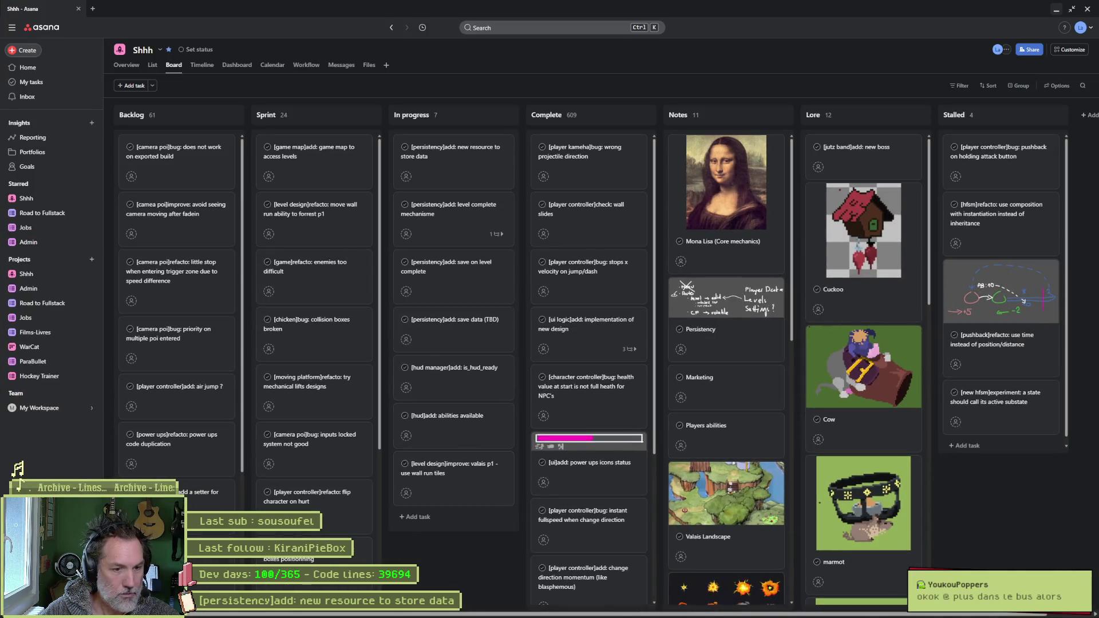
click(501, 607)
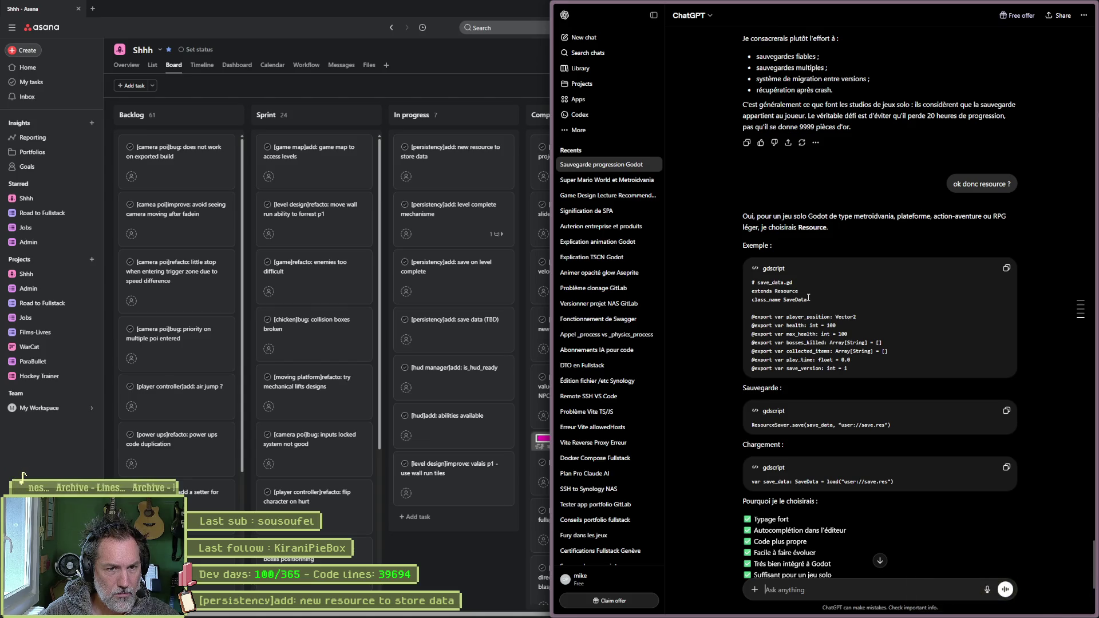
click(1006, 268)
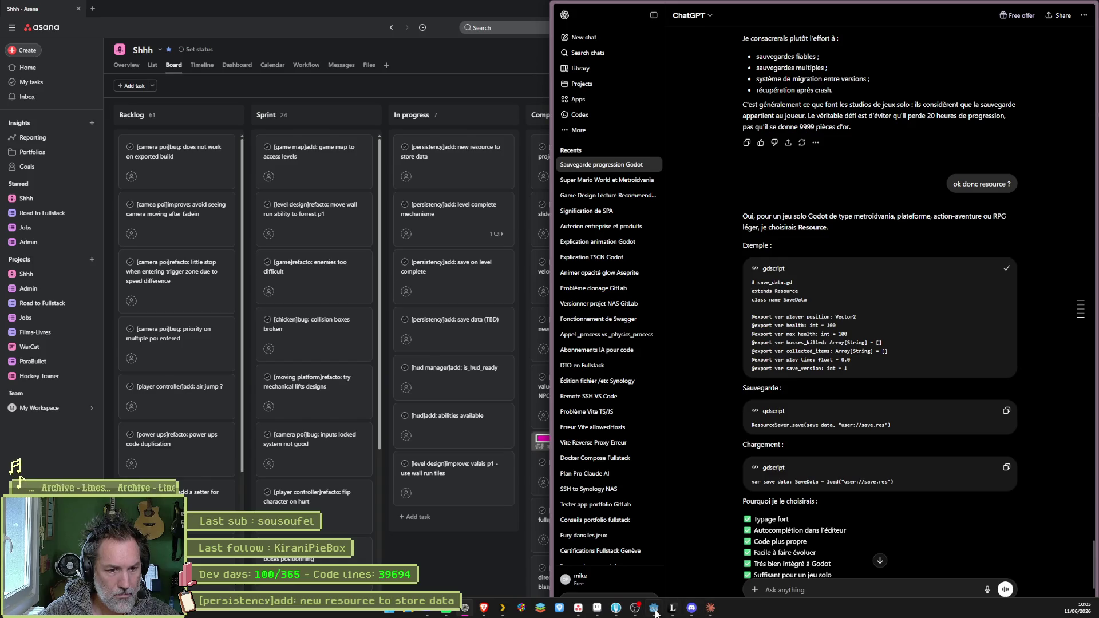
click(654, 611)
- Save a plain Resource as save_data.tres in a new core/persistency folder, then open saves.gd
text(res)
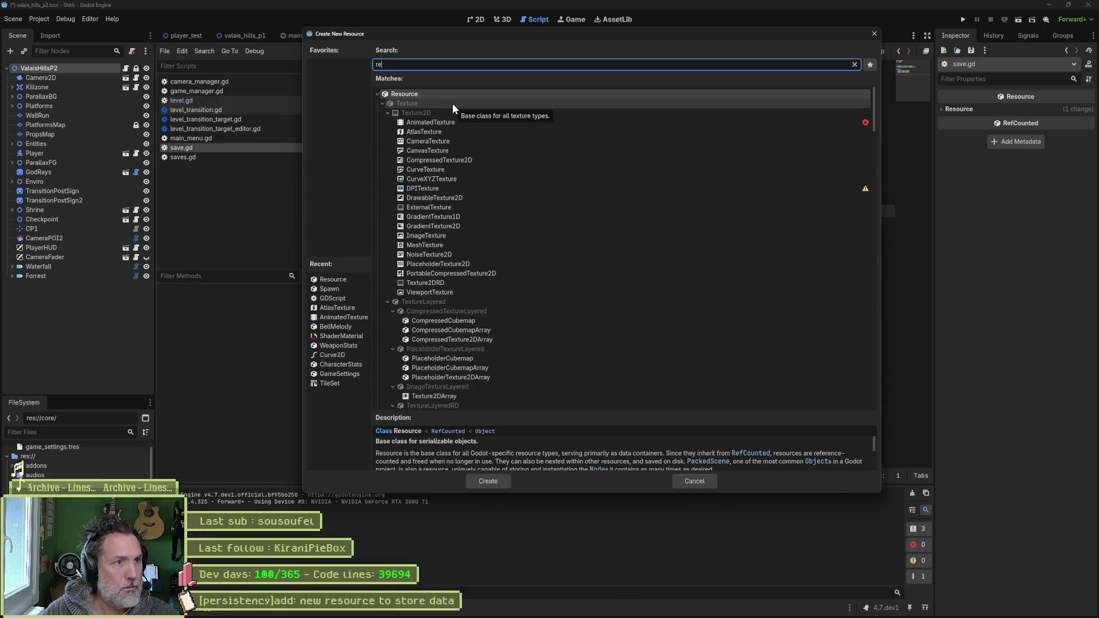
click(487, 481)
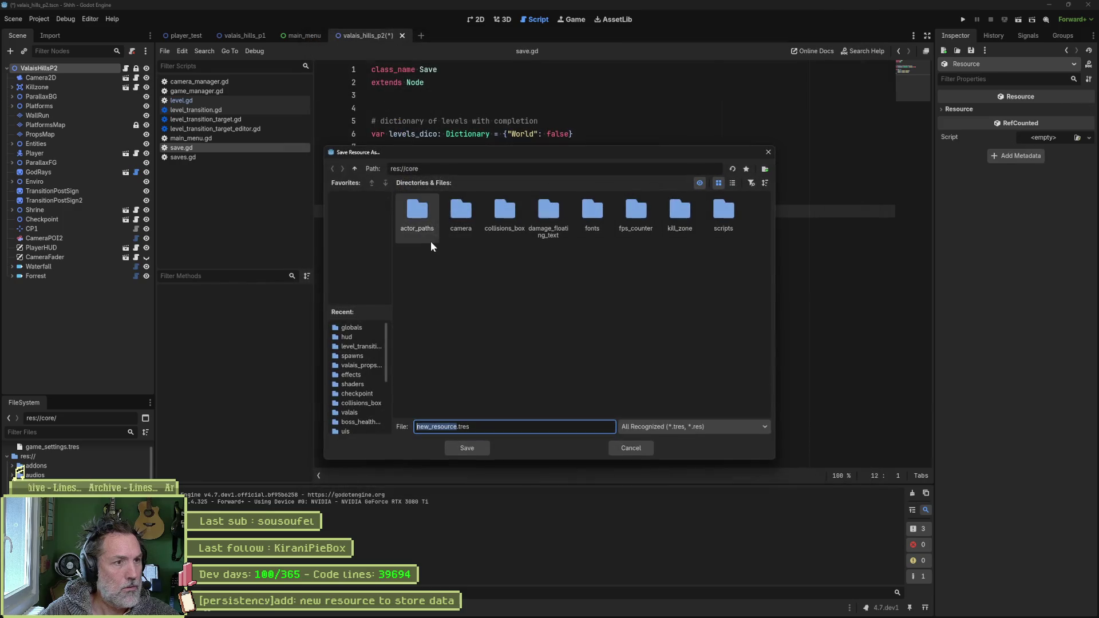
text(save_data)
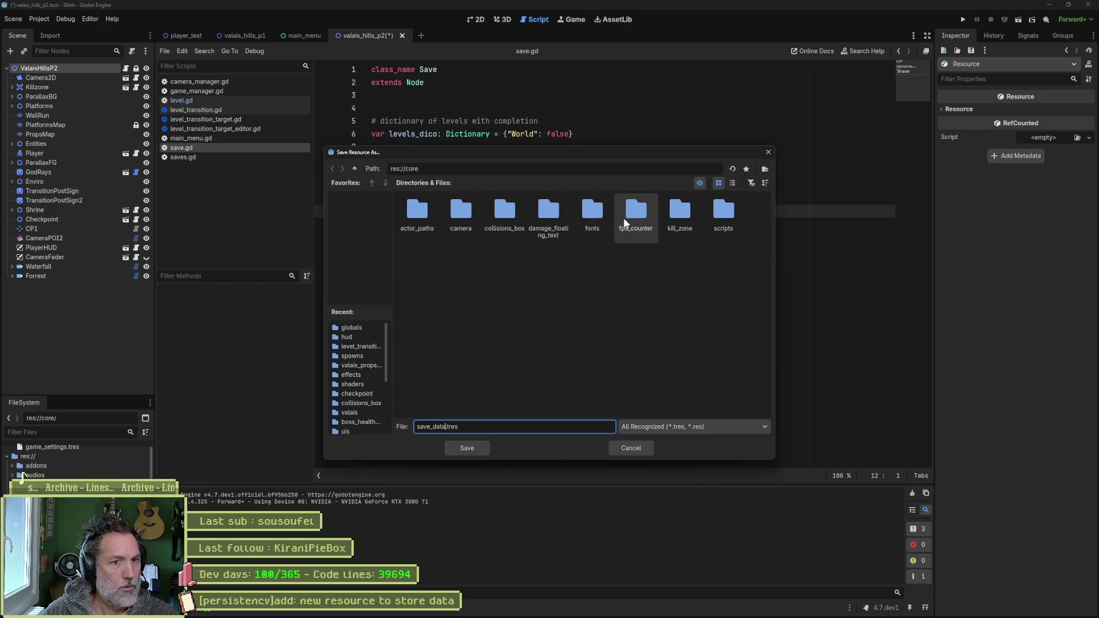
click(765, 169)
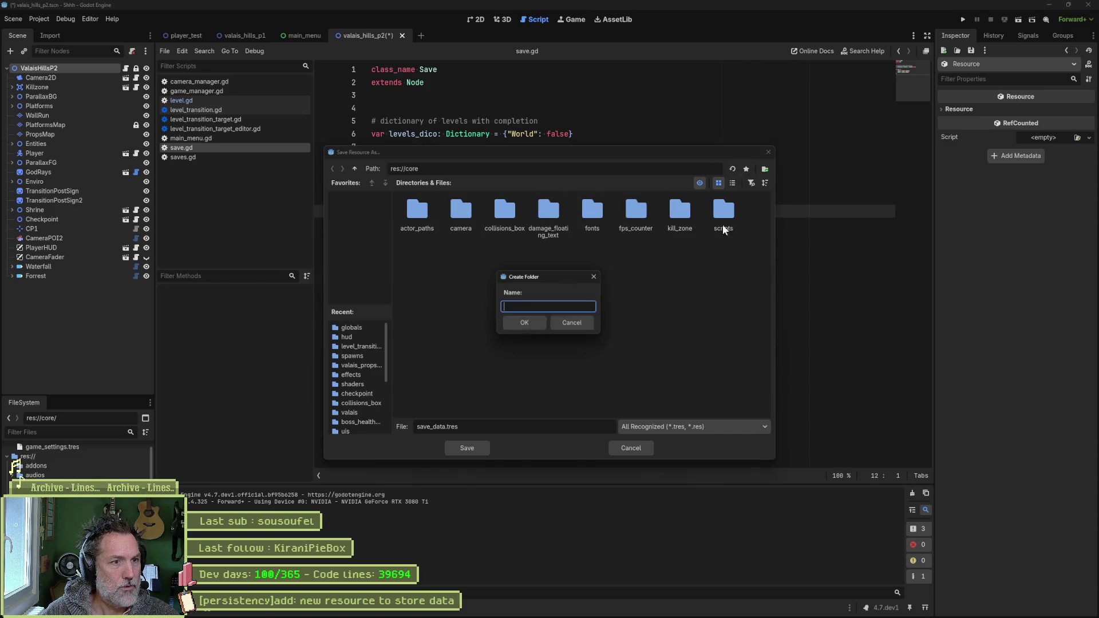
text(persistency)
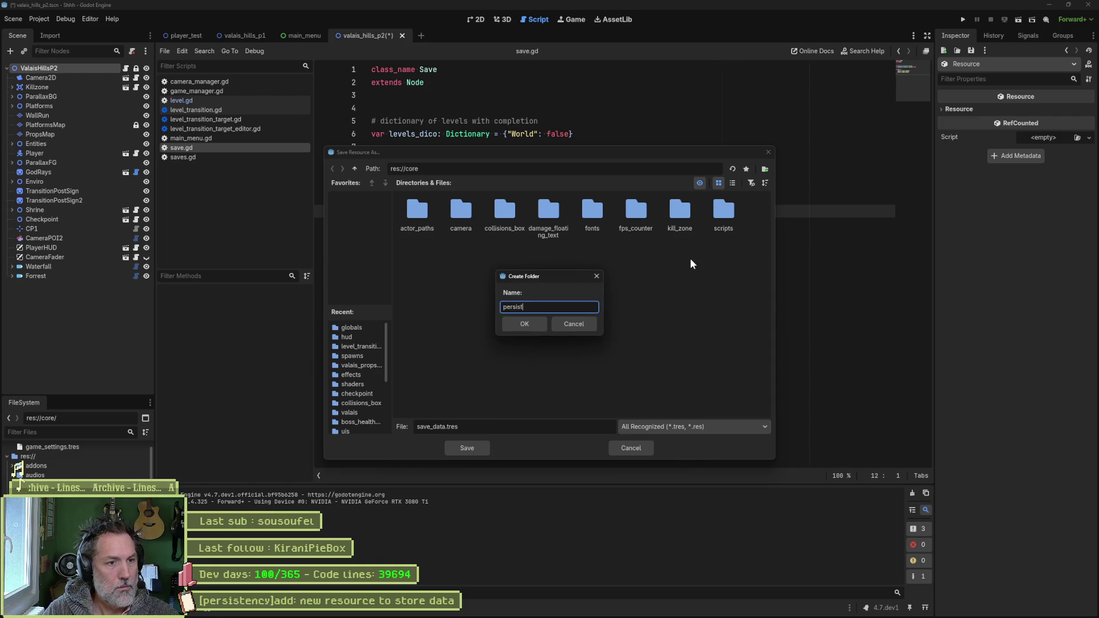
key(Return)
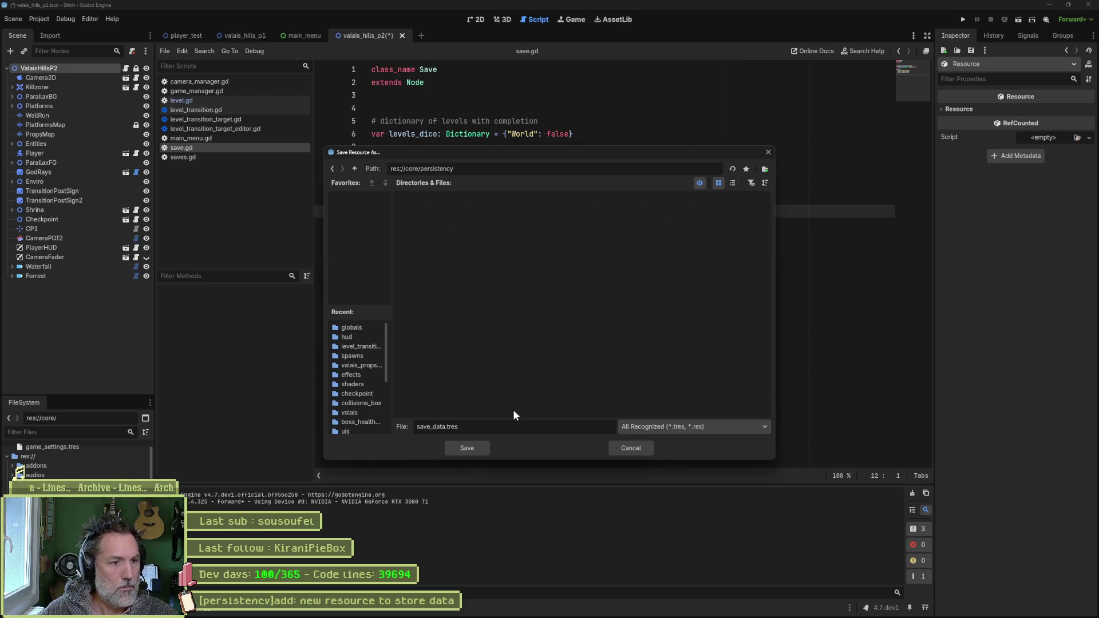
click(469, 447)
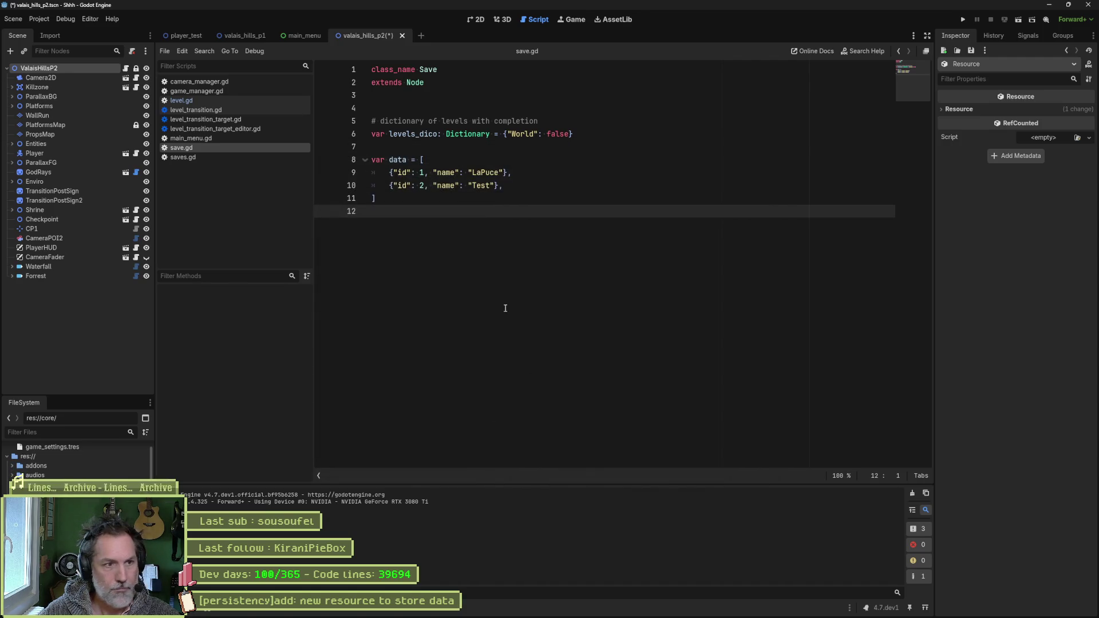
click(197, 157)
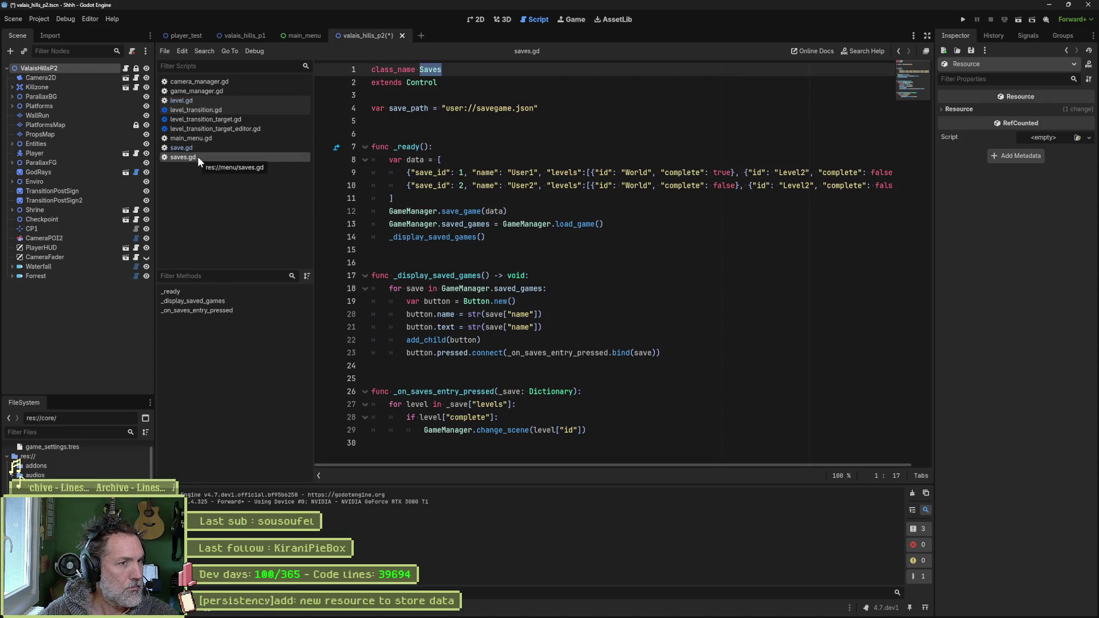